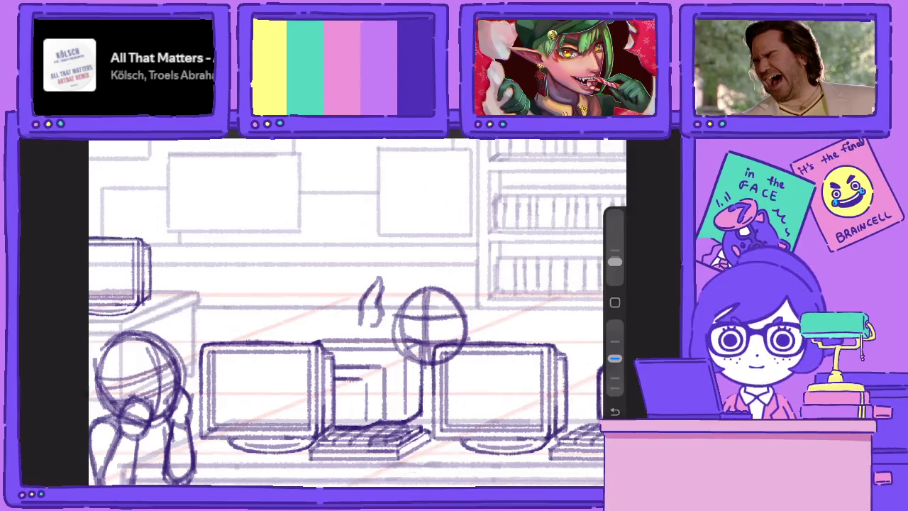
Sketch raised hands with fingers beside the central head, then erase the bottom of its head circle
mouse_move(485, 298)
left_mouse_down()
mouse_move(490, 333)
mouse_move(499, 317)
left_mouse_up()
mouse_move(483, 277)
left_mouse_down()
mouse_move(494, 300)
mouse_move(471, 298)
mouse_move(470, 308)
mouse_move(493, 310)
mouse_move(487, 303)
mouse_move(474, 332)
mouse_move(490, 342)
left_mouse_up()
left_click_drag(487, 322, 502, 341)
left_click_drag(477, 330, 481, 340)
left_click_drag(363, 325, 357, 343)
left_click_drag(380, 321, 376, 341)
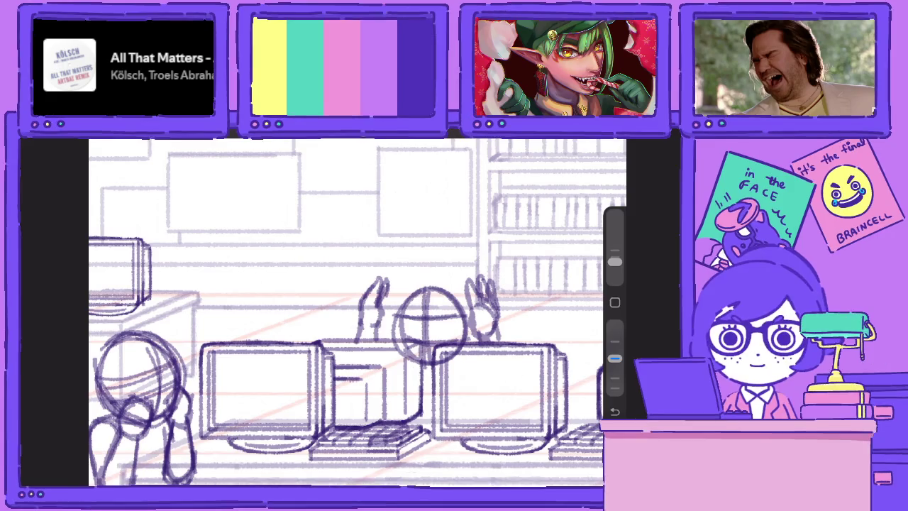
key("e")
left_click_drag(460, 352, 436, 365)
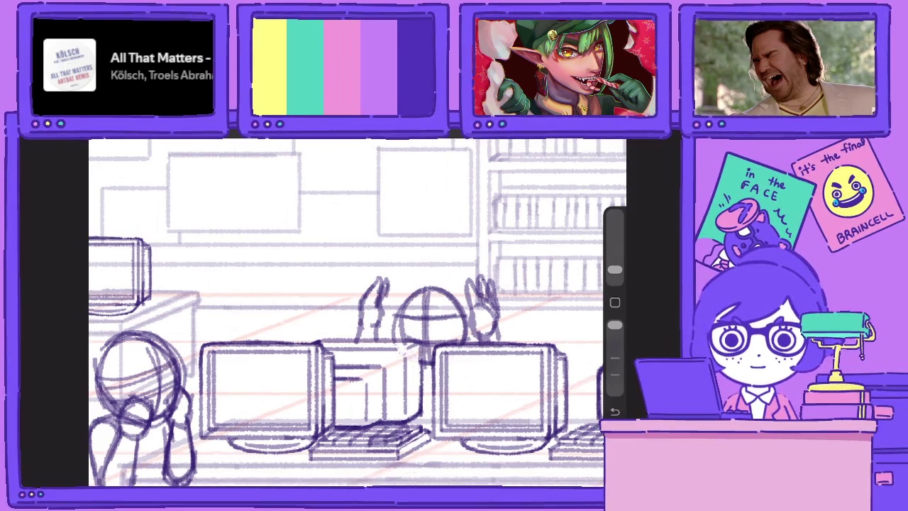
Lasso the waving figure behind the monitors and nudge it up slightly
key("b")
key("v")
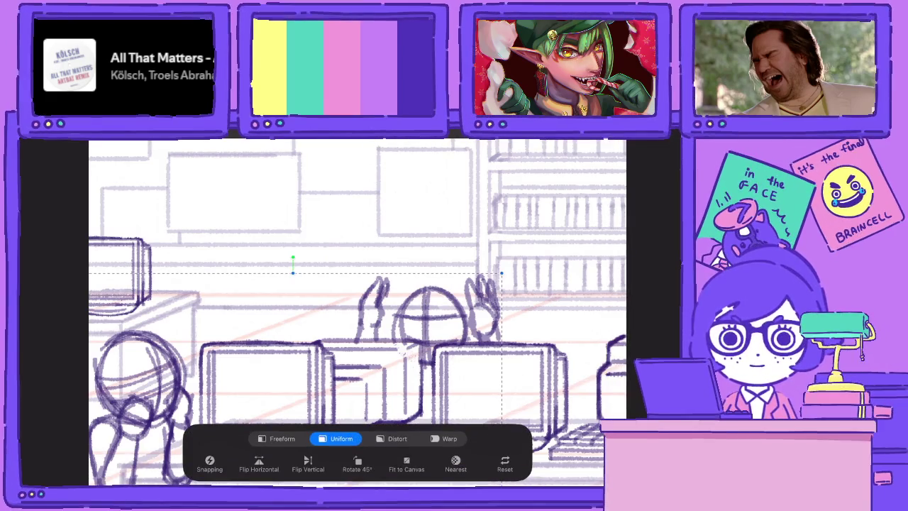
key("s")
left_click_drag(361, 254, 359, 257)
key("v")
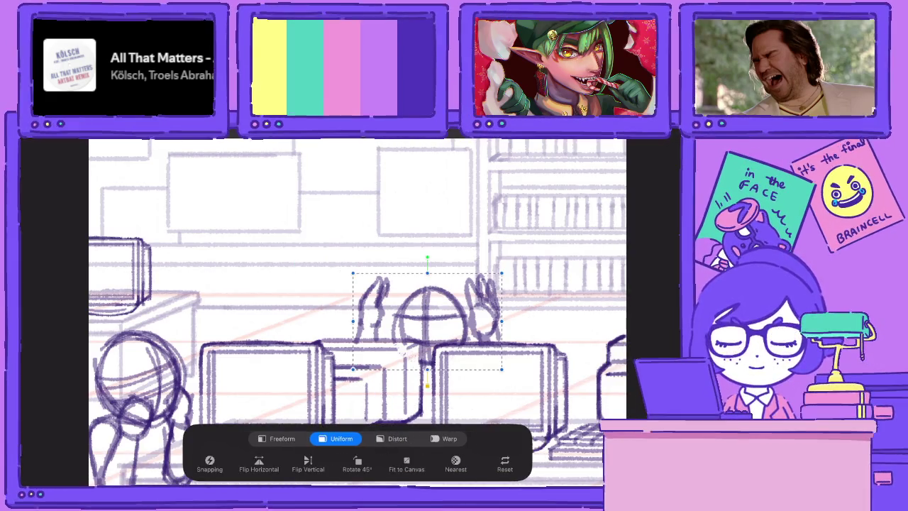
mouse_move(426, 313)
left_mouse_down()
mouse_move(426, 298)
mouse_move(396, 312)
mouse_move(415, 350)
left_mouse_up()
key("b")
Sketch the waving figure's head outline with brows, eyes and an open mouth
mouse_move(468, 314)
left_mouse_down()
mouse_move(447, 343)
mouse_move(434, 330)
mouse_move(437, 339)
mouse_move(417, 334)
mouse_move(425, 338)
left_mouse_up()
left_click_drag(436, 300, 449, 318)
mouse_move(404, 300)
left_mouse_down()
mouse_move(416, 311)
mouse_move(409, 317)
left_mouse_up()
left_click_drag(142, 369, 202, 364)
scroll(284, 341, "up", 3)
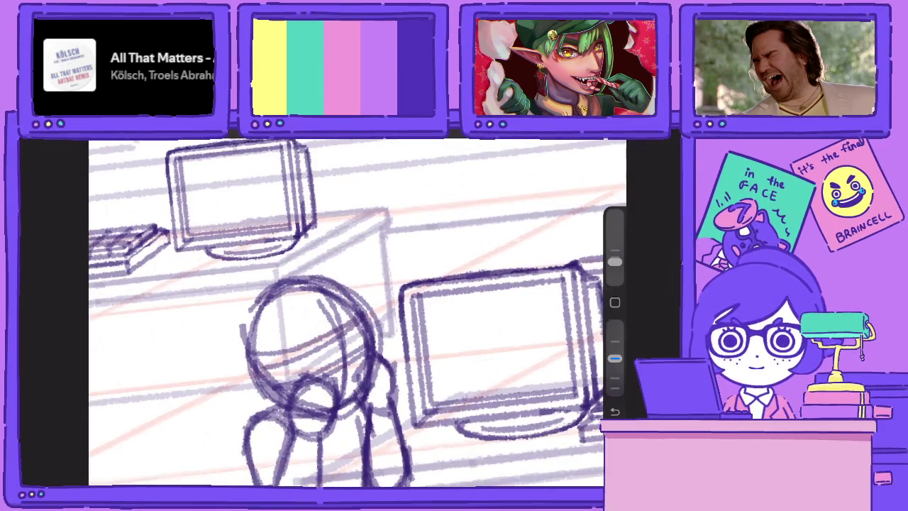
Erase the construction lines inside the left seated figure's head and pencil two round eyes
key("e")
left_click_drag(347, 314, 359, 333)
left_click_drag(360, 345, 364, 353)
left_click_drag(340, 315, 349, 335)
left_click_drag(350, 350, 357, 362)
mouse_move(345, 310)
left_mouse_down()
mouse_move(349, 362)
mouse_move(345, 373)
mouse_move(335, 367)
left_mouse_up()
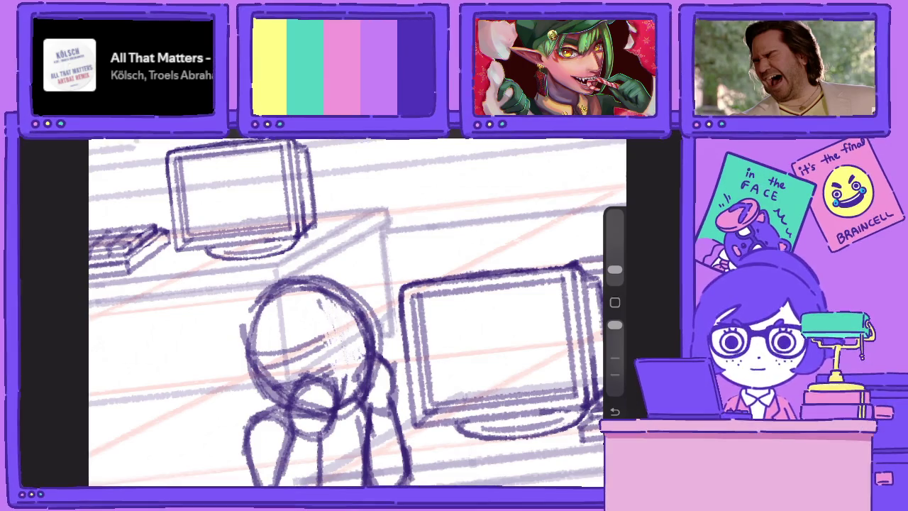
left_click_drag(323, 335, 331, 374)
mouse_move(320, 303)
left_mouse_down()
mouse_move(323, 312)
mouse_move(345, 312)
mouse_move(329, 374)
left_mouse_up()
mouse_move(315, 338)
left_mouse_down()
mouse_move(330, 379)
mouse_move(315, 375)
mouse_move(349, 384)
mouse_move(318, 365)
mouse_move(298, 376)
left_mouse_up()
mouse_move(351, 322)
left_mouse_down()
mouse_move(350, 341)
mouse_move(308, 358)
mouse_move(359, 375)
left_mouse_up()
scroll(358, 312, "down", 5)
Darken the waving figure's raised arm lines with the pencil
scroll(426, 284, "up", 3)
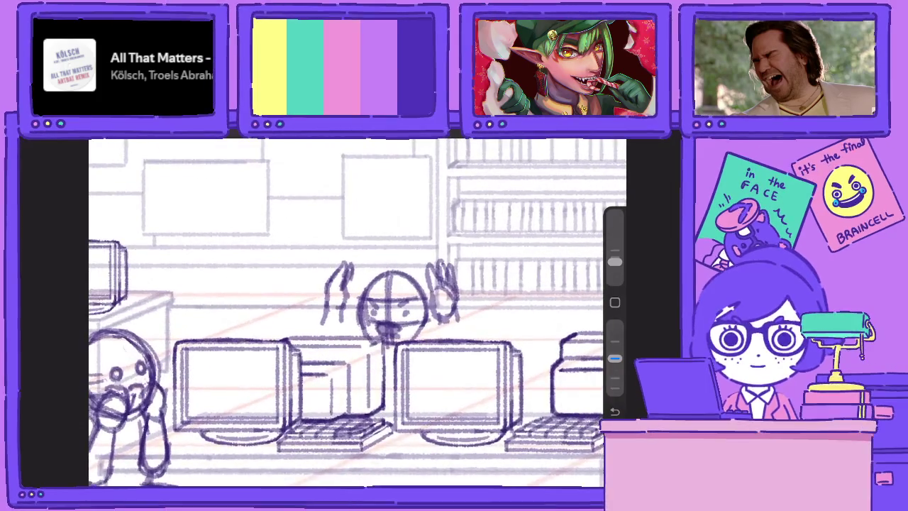
mouse_move(328, 306)
left_mouse_down()
mouse_move(317, 337)
mouse_move(321, 328)
left_mouse_up()
left_click_drag(344, 304, 348, 333)
left_click_drag(437, 312, 441, 344)
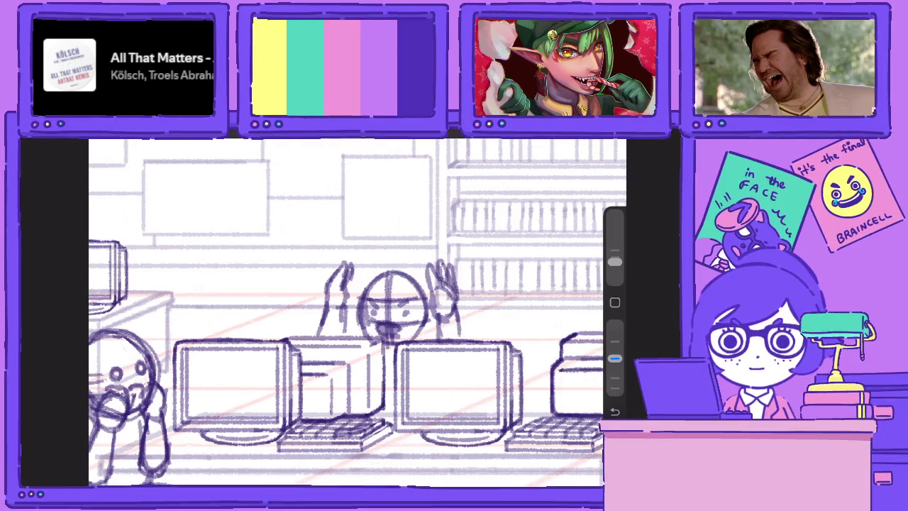
Navigate the canvas and bring up the Layers panel showing Layer 94 in the R&D group
scroll(355, 312, "right", 5)
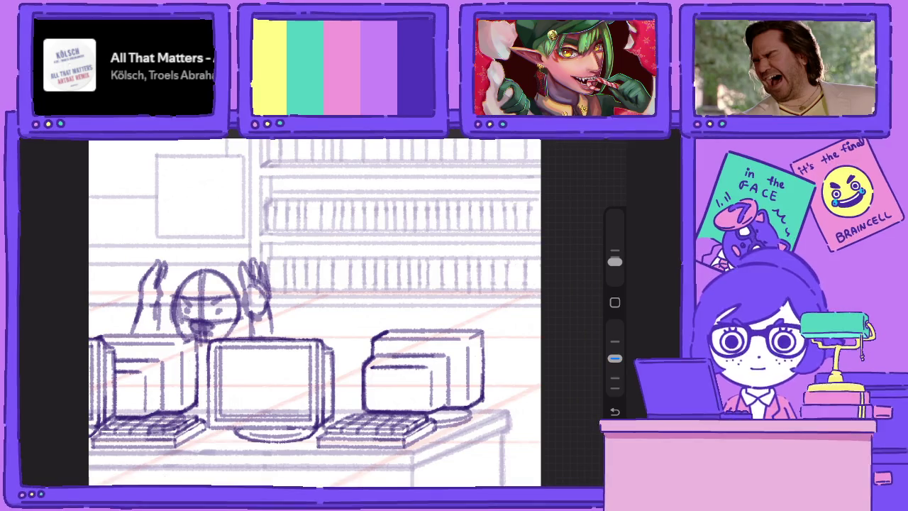
scroll(163, 270, "up", 2)
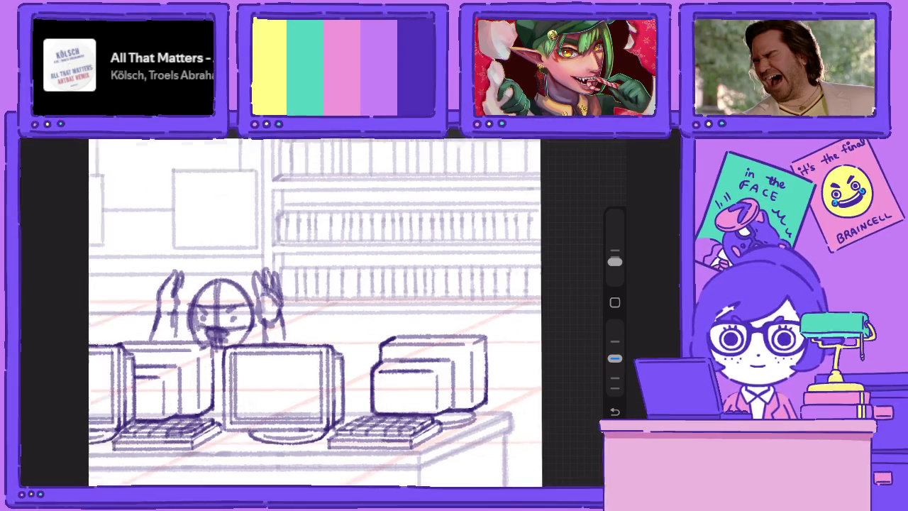
scroll(163, 269, "up", 2)
scroll(163, 269, "up", 2)
scroll(354, 312, "down", 3)
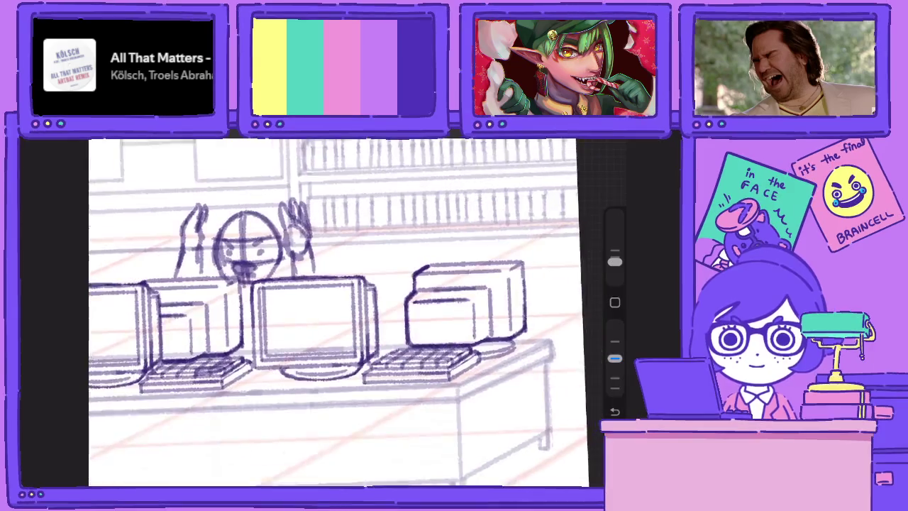
scroll(355, 312, "up", 2)
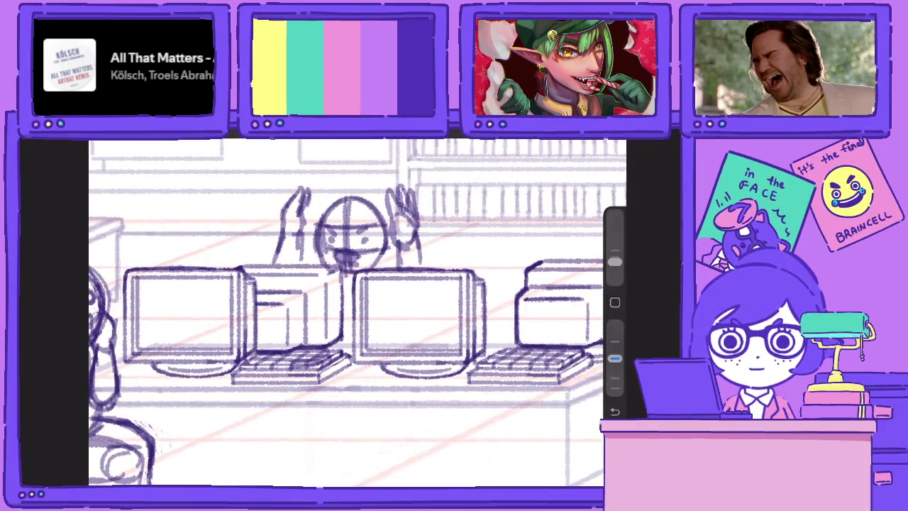
key("l")
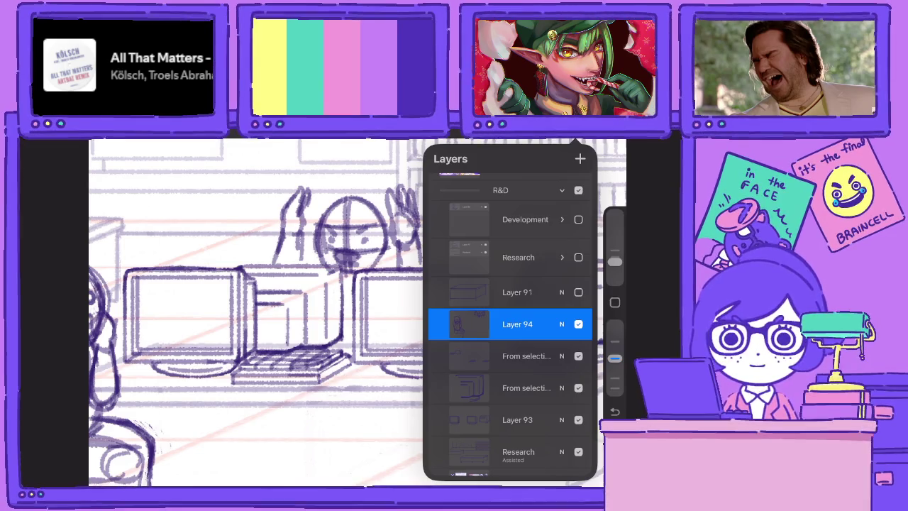
Close the Layers panel and pan to show the right-hand computer and the seated figure
key("l")
left_click_drag(355, 313, 287, 330)
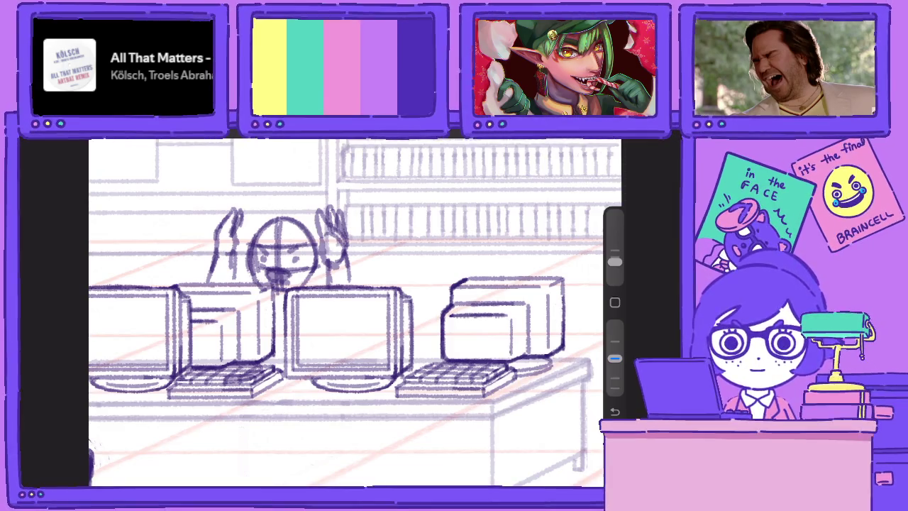
left_click_drag(283, 284, 366, 308)
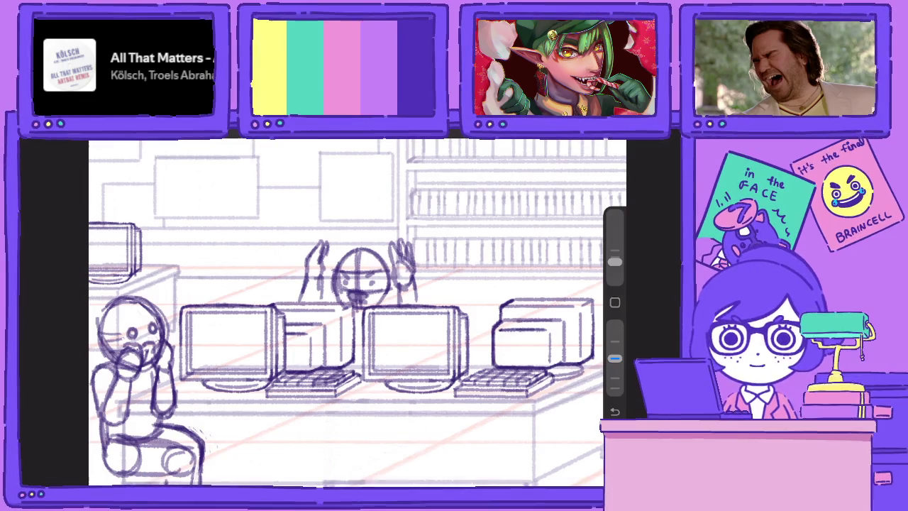
scroll(358, 313, "up", 2)
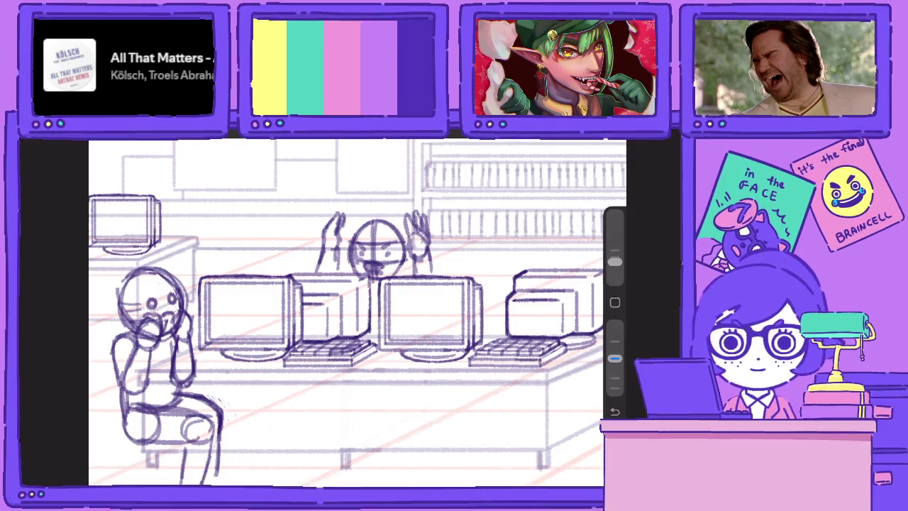
scroll(355, 312, "up", 3)
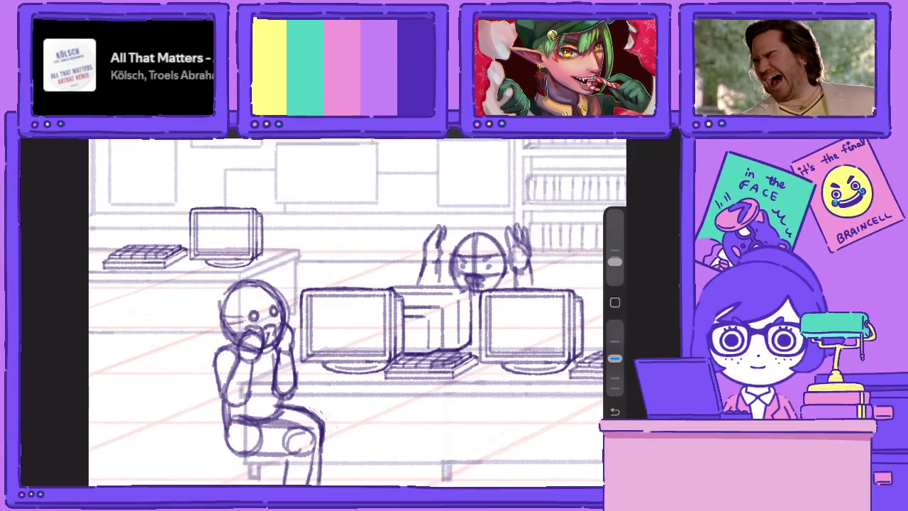
Lasso the seated figure with its chair and move it slightly right and down
key("l")
key("s")
scroll(401, 259, "down", 3)
left_click_drag(288, 380, 291, 223)
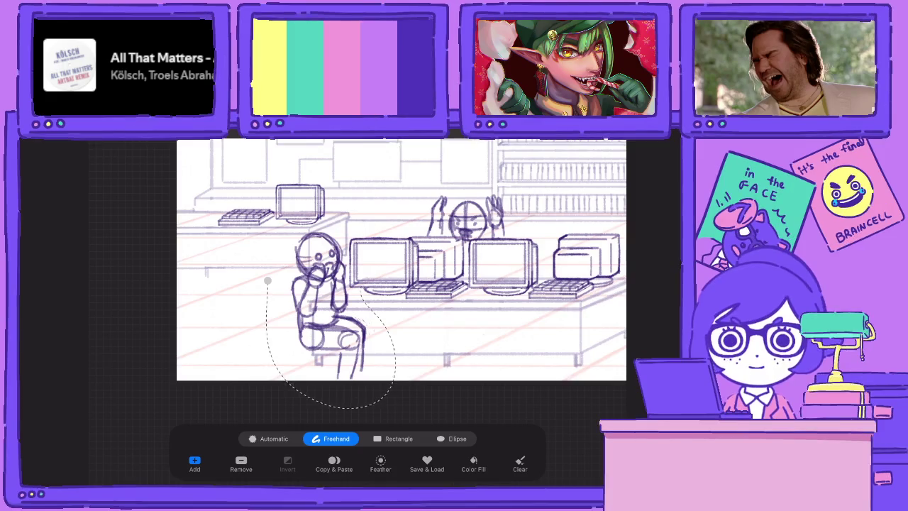
key("v")
left_click_drag(332, 305, 341, 322)
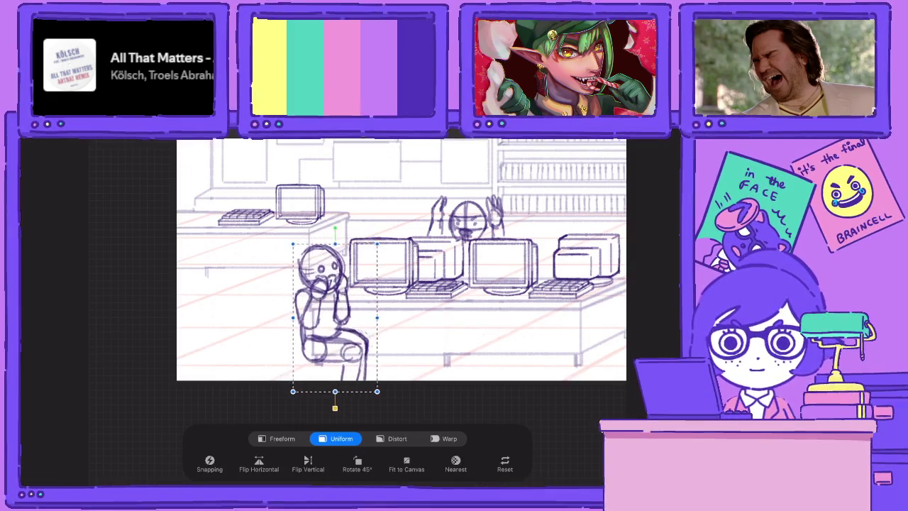
key("l")
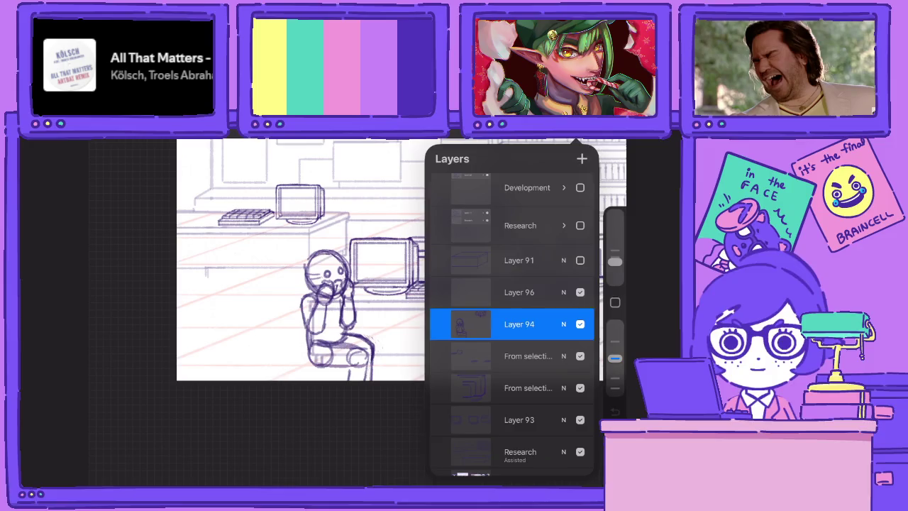
Close the layer list and pan around the sketch to review the moved seated figure
key("b")
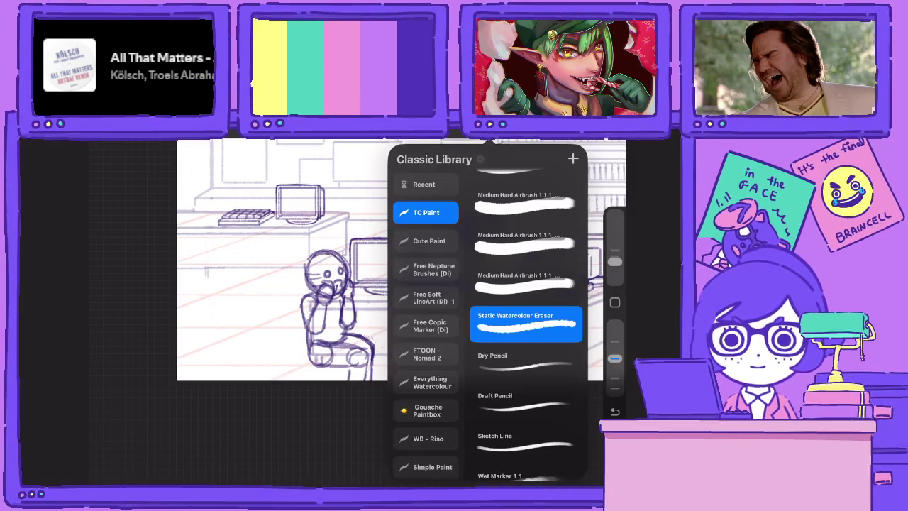
scroll(354, 305, "up", 3)
scroll(355, 305, "up", 3)
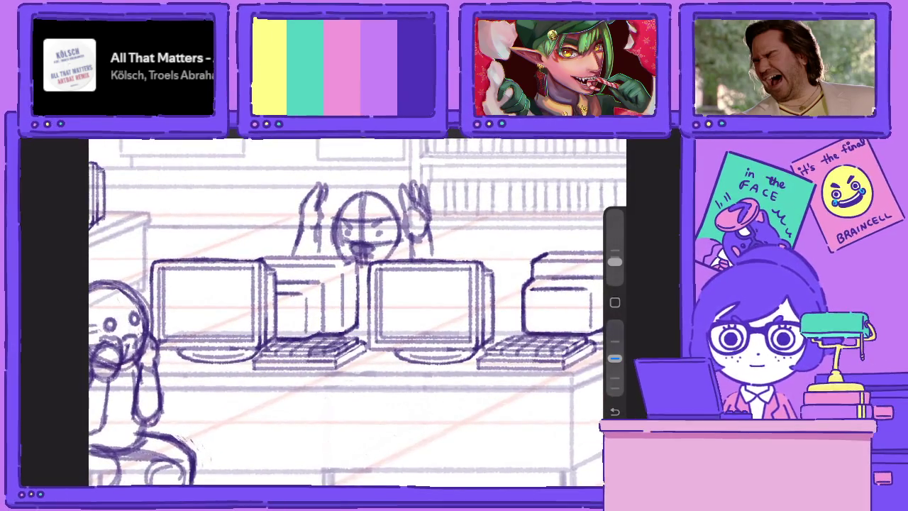
scroll(355, 305, "up", 2)
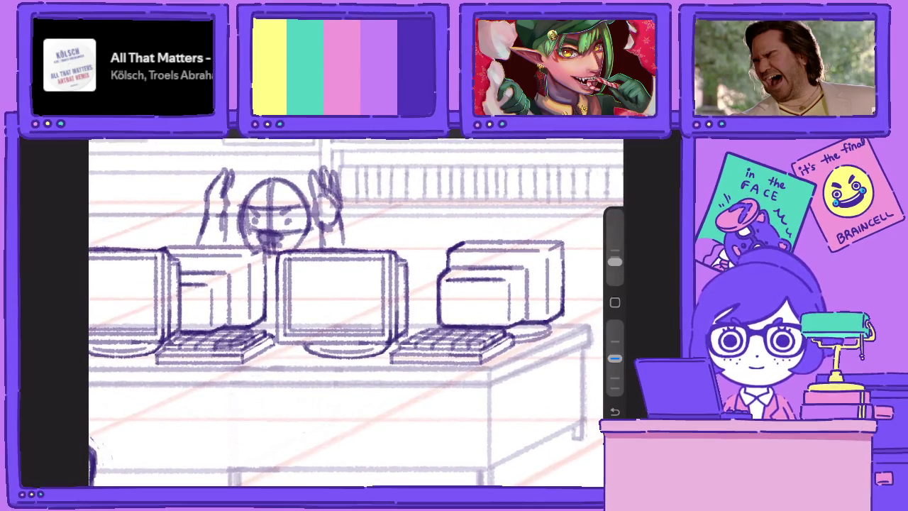
scroll(355, 306, "left", 3)
scroll(355, 305, "left", 1)
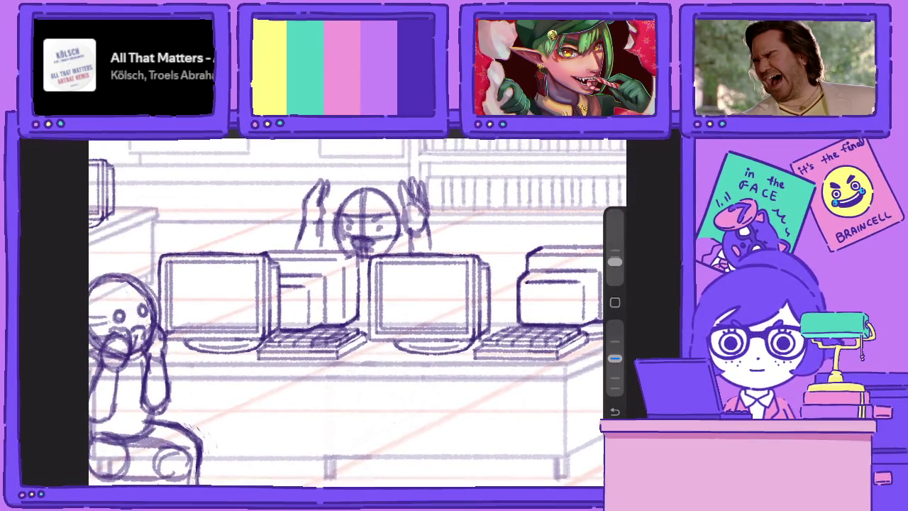
scroll(354, 312, "right", 3)
scroll(355, 312, "right", 1)
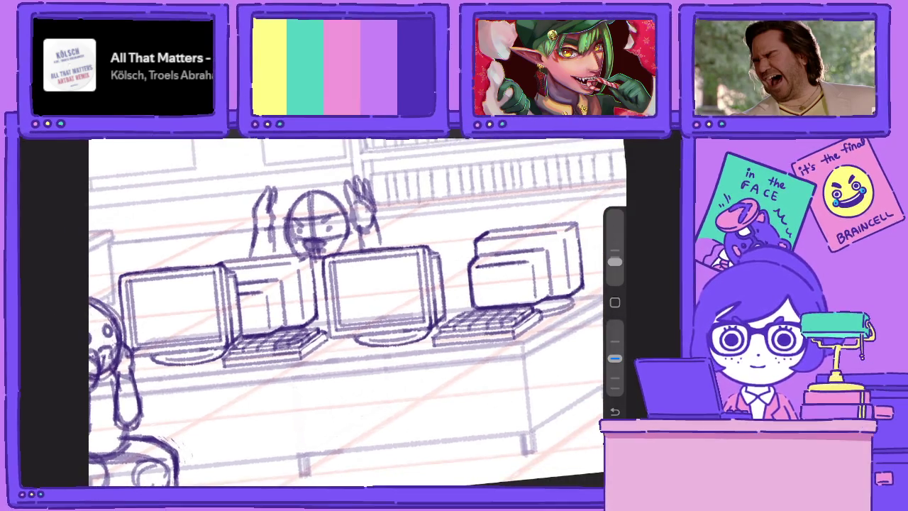
scroll(327, 306, "down", 2)
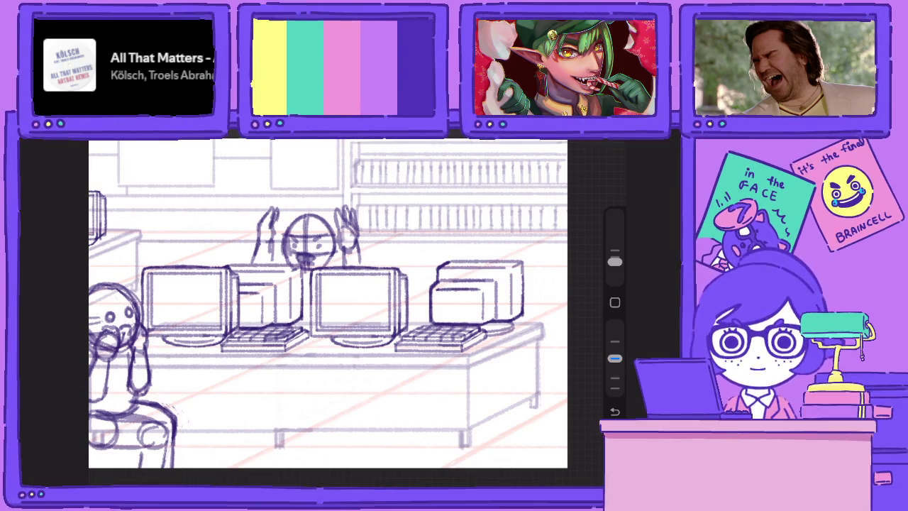
scroll(326, 305, "up", 2)
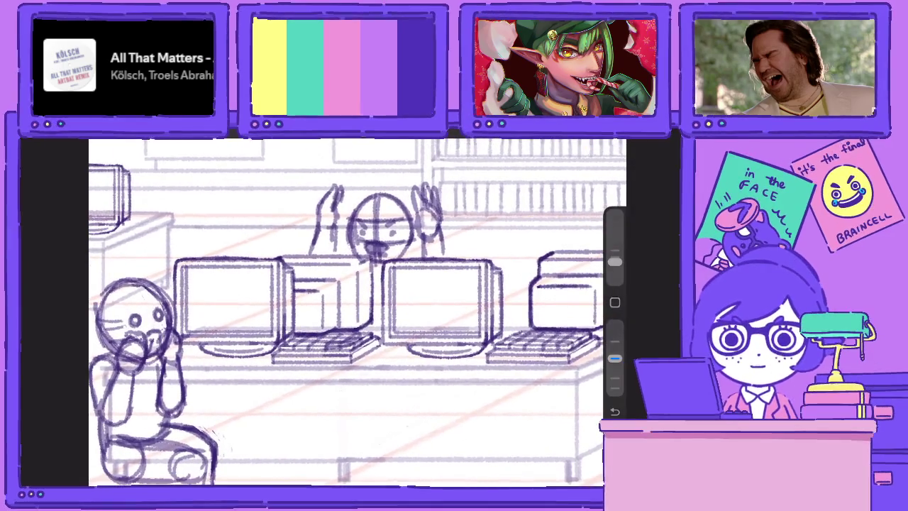
On Layer 94, lasso the seated hands-over-mouth figure and copy it onto its own layer
key("l")
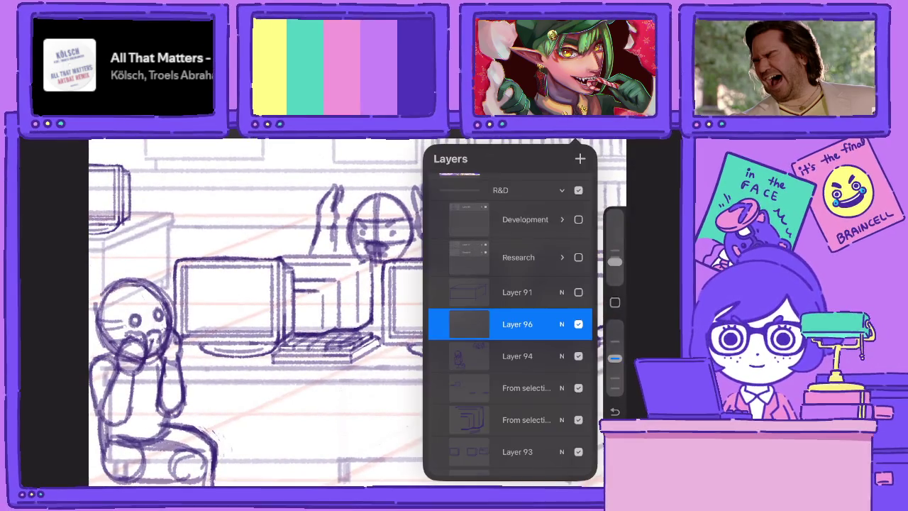
key("l")
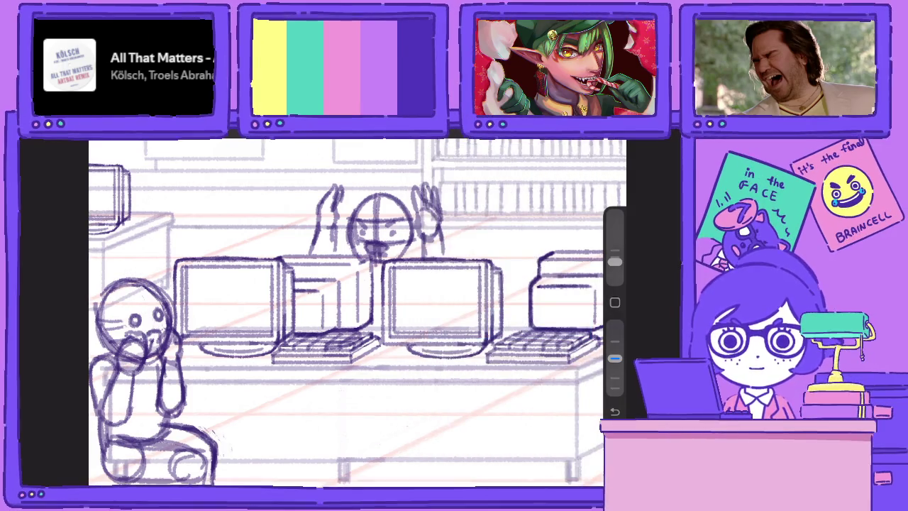
scroll(355, 298, "down", 2)
key("l")
left_click(517, 355)
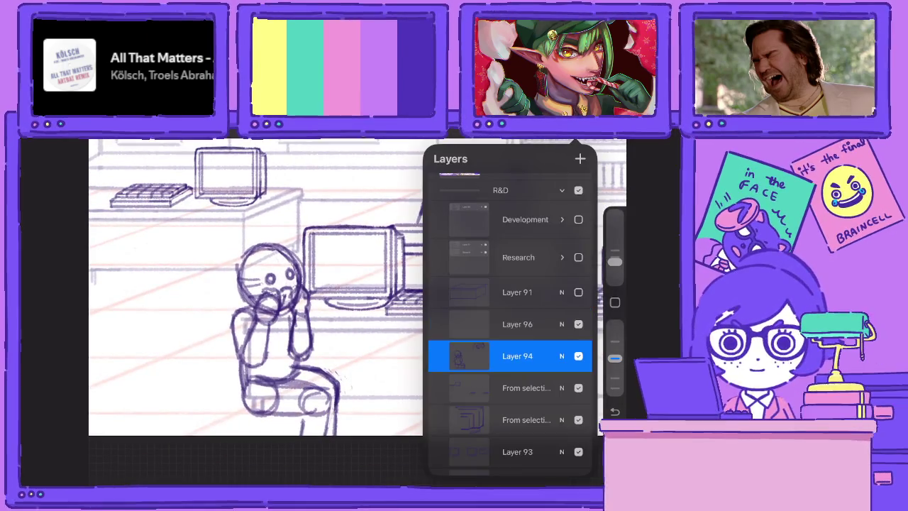
key("s")
scroll(355, 284, "up", 2)
mouse_move(225, 319)
left_mouse_down()
mouse_move(364, 301)
mouse_move(225, 318)
left_mouse_up()
key("v")
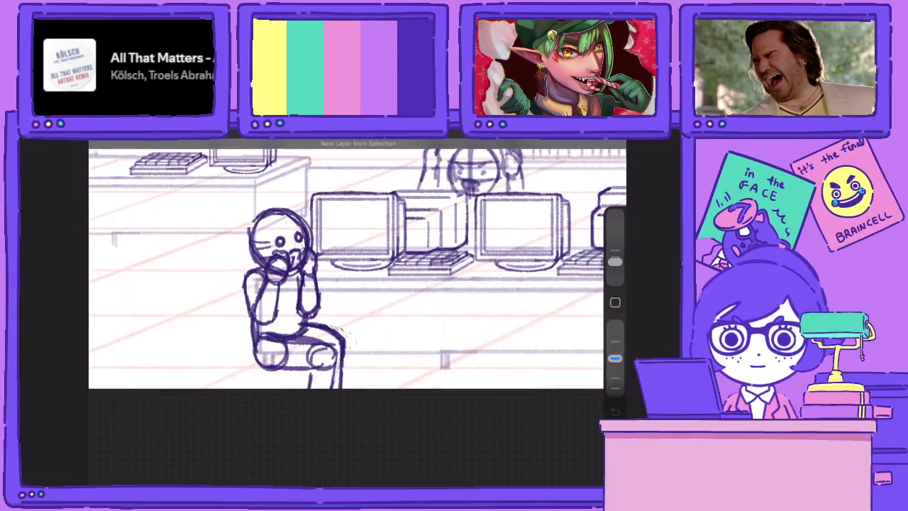
Move the copy right between the monitors, flip it horizontally, tilt it slightly, and reposition it
left_click_drag(298, 298, 460, 298)
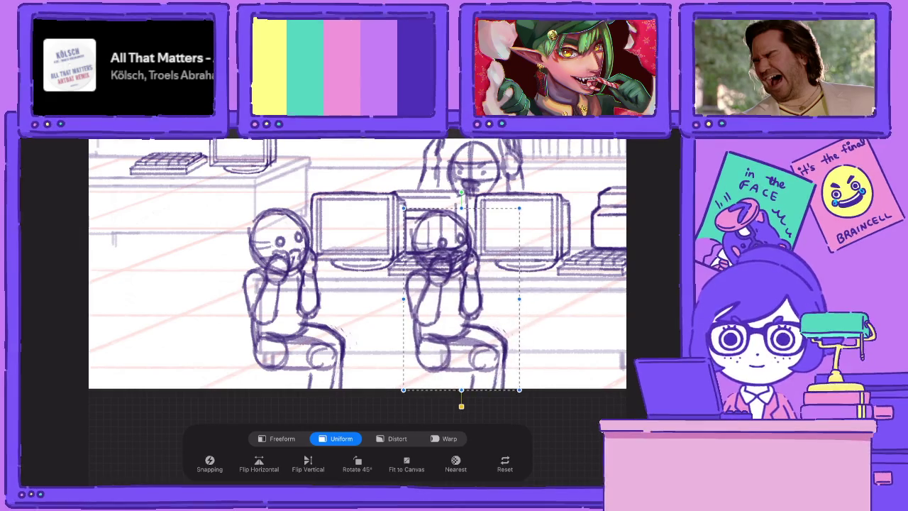
left_click(259, 463)
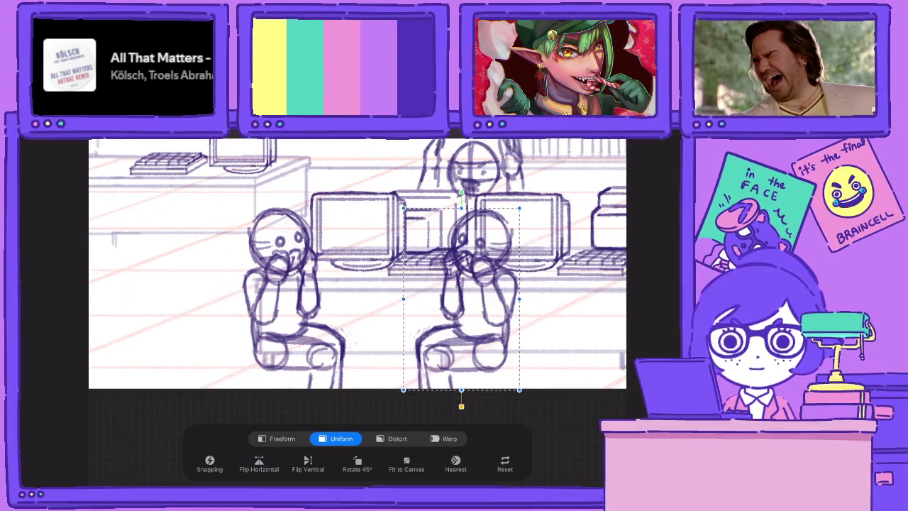
left_click_drag(462, 192, 449, 193)
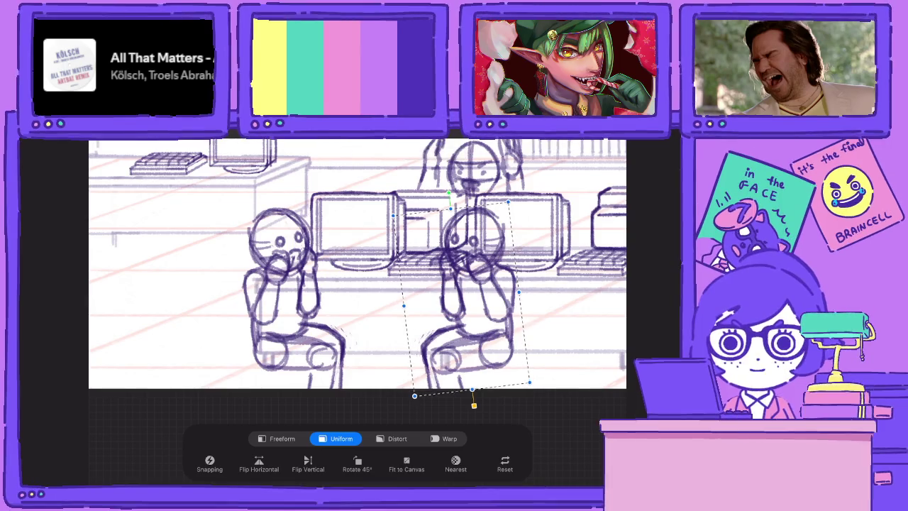
left_click(576, 136)
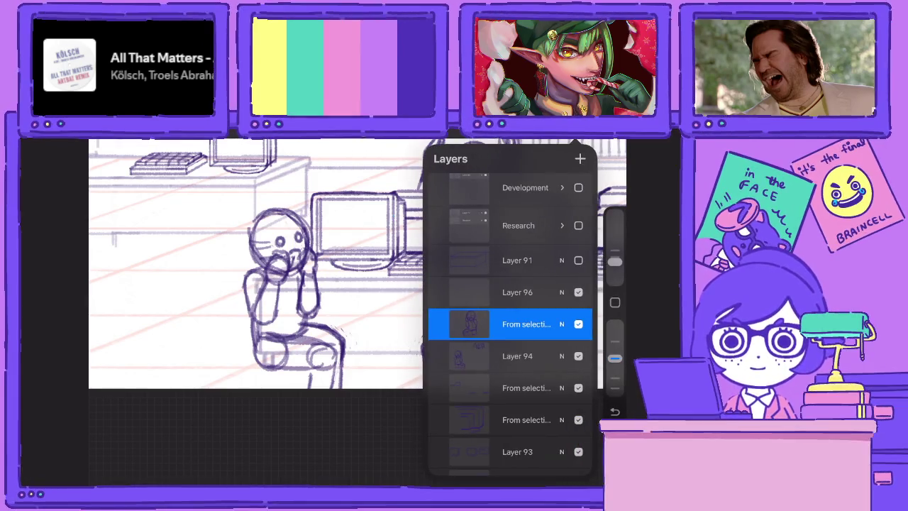
mouse_move(462, 298)
left_mouse_down()
mouse_move(423, 302)
mouse_move(431, 298)
left_mouse_up()
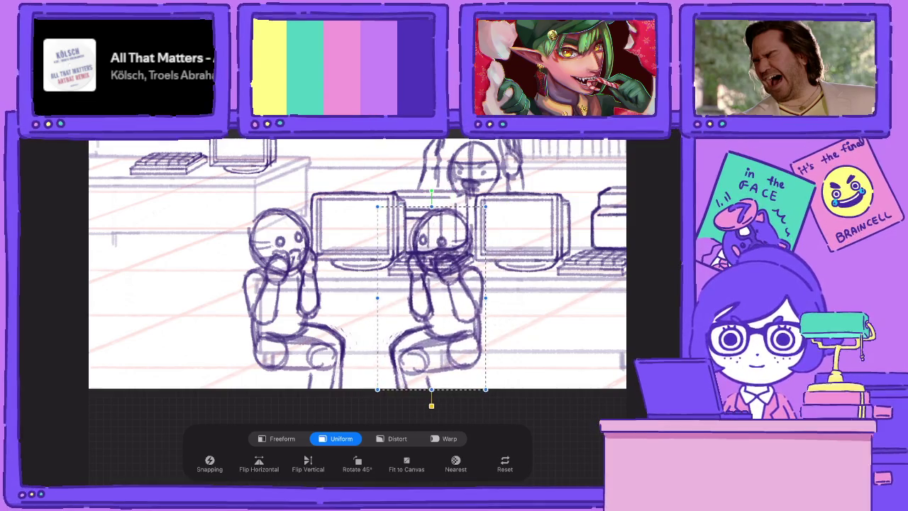
left_click(614, 136)
scroll(355, 283, "up", 3)
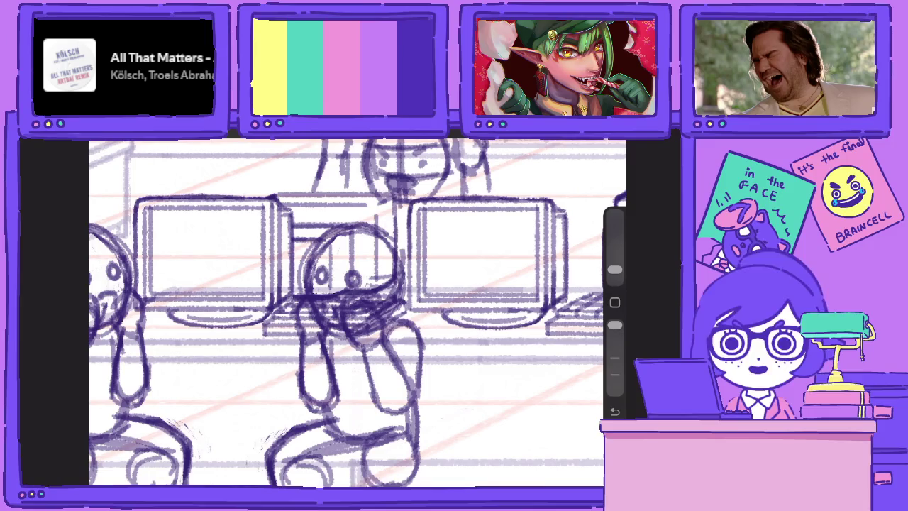
With a 6% eraser, remove the copy's hands over its mouth and the face scribbles
left_click_drag(614, 270, 615, 261)
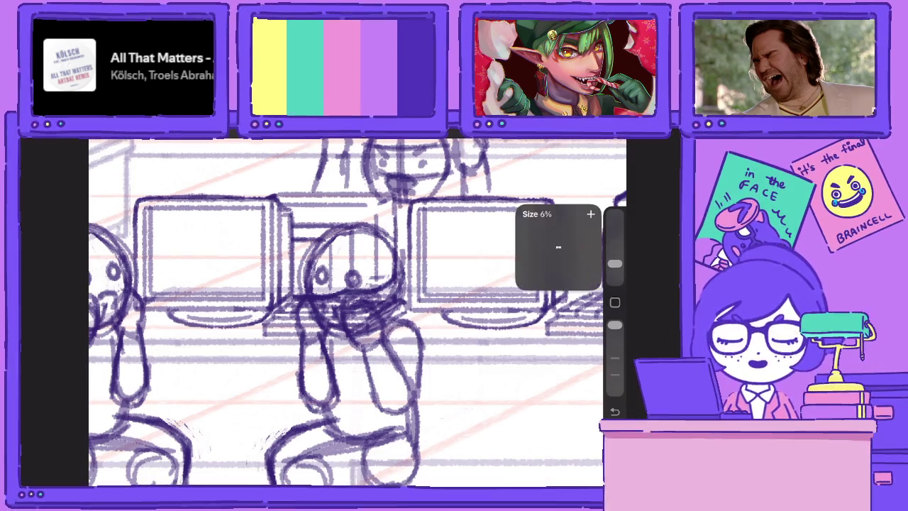
left_click_drag(384, 330, 360, 348)
mouse_move(376, 313)
left_mouse_down()
mouse_move(355, 346)
mouse_move(354, 337)
left_mouse_up()
left_click_drag(363, 298, 352, 333)
mouse_move(356, 280)
left_mouse_down()
mouse_move(348, 319)
mouse_move(326, 308)
left_mouse_up()
mouse_move(327, 266)
left_mouse_down()
mouse_move(320, 312)
mouse_move(323, 259)
mouse_move(325, 316)
mouse_move(341, 323)
left_mouse_up()
left_click_drag(376, 275, 388, 308)
left_click_drag(303, 338, 303, 251)
left_click_drag(311, 324, 339, 408)
Erase the strokes below the copy's face, its raised arm and its right side
key("l")
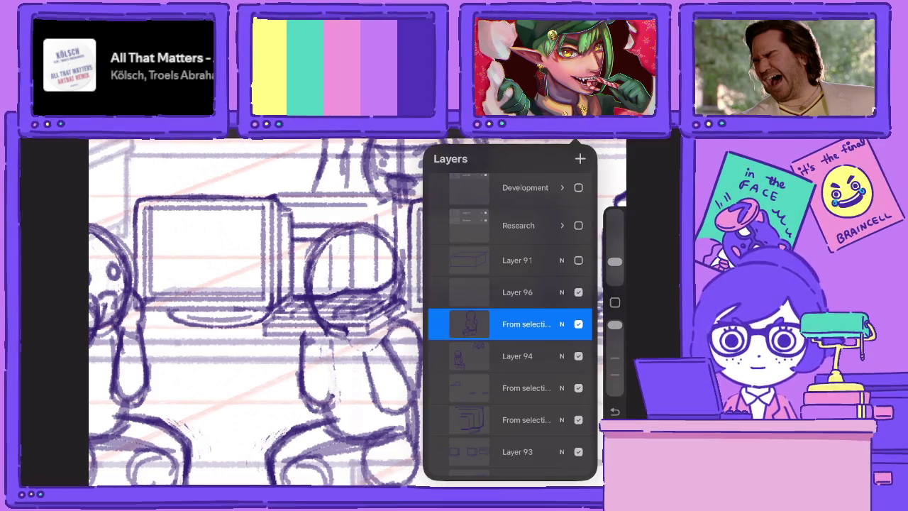
left_click(305, 340)
mouse_move(301, 331)
left_mouse_down()
mouse_move(307, 357)
mouse_move(321, 357)
mouse_move(320, 408)
mouse_move(306, 412)
mouse_move(294, 355)
left_mouse_up()
mouse_move(391, 335)
left_mouse_down()
mouse_move(364, 357)
mouse_move(372, 401)
mouse_move(396, 359)
mouse_move(384, 415)
left_mouse_up()
mouse_move(404, 372)
left_mouse_down()
mouse_move(397, 415)
mouse_move(402, 387)
left_mouse_up()
At lower opacity, resketch the copy's round head and shoulders with guide lines and a dark face mask
left_click_drag(614, 325, 615, 358)
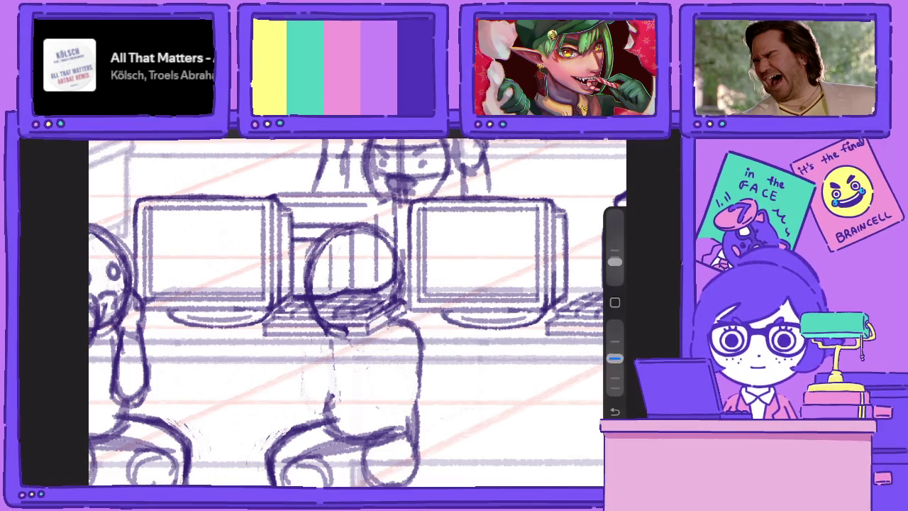
left_click_drag(315, 301, 391, 328)
mouse_move(355, 224)
left_mouse_down()
mouse_move(398, 302)
mouse_move(399, 272)
left_mouse_up()
mouse_move(323, 245)
left_mouse_down()
mouse_move(366, 228)
mouse_move(361, 253)
left_mouse_up()
left_click_drag(346, 247, 325, 324)
key("ctrl+z")
left_click_drag(333, 234, 334, 325)
left_click_drag(312, 245, 394, 269)
mouse_move(316, 304)
left_mouse_down()
mouse_move(405, 281)
mouse_move(354, 290)
mouse_move(362, 293)
left_mouse_up()
mouse_move(314, 273)
left_mouse_down()
mouse_move(359, 305)
mouse_move(362, 316)
mouse_move(354, 313)
left_mouse_up()
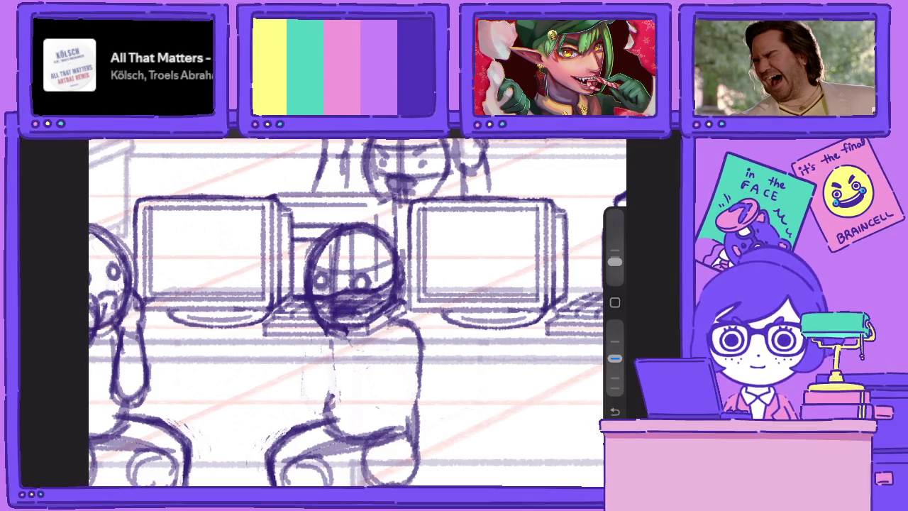
On a separate layer, paint white over the old face and redraw it with wide eyes and open mouth
left_click_drag(615, 358, 614, 324)
mouse_move(331, 305)
left_mouse_down()
mouse_move(337, 240)
mouse_move(331, 260)
mouse_move(347, 277)
left_mouse_up()
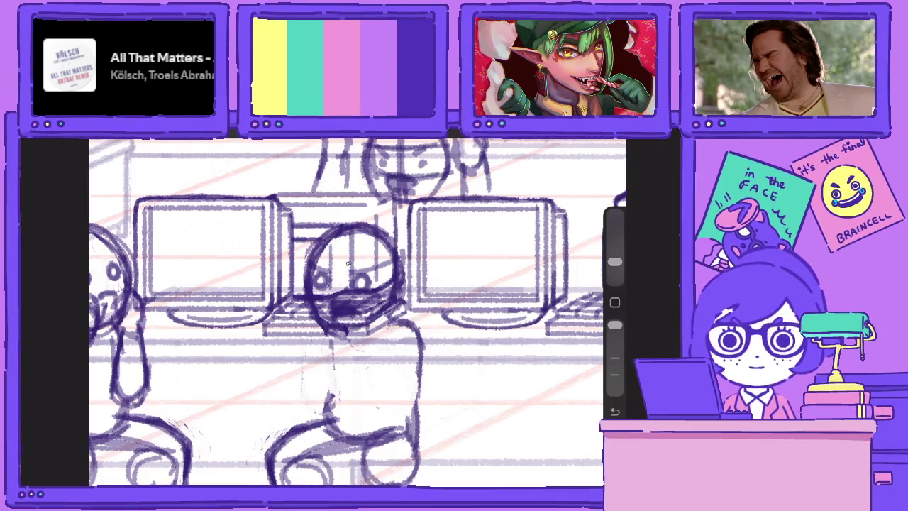
mouse_move(322, 317)
left_mouse_down()
mouse_move(326, 290)
mouse_move(327, 301)
left_mouse_up()
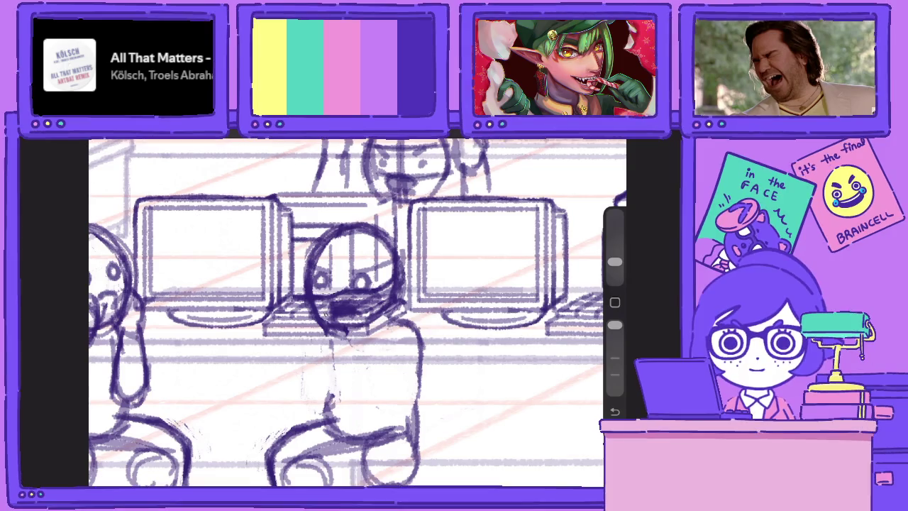
left_click(506, 355)
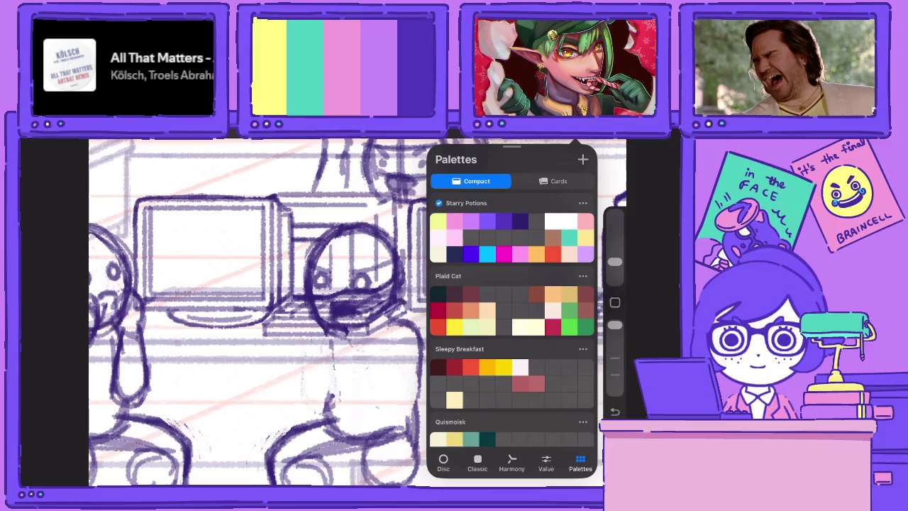
left_click(546, 462)
left_click(561, 405)
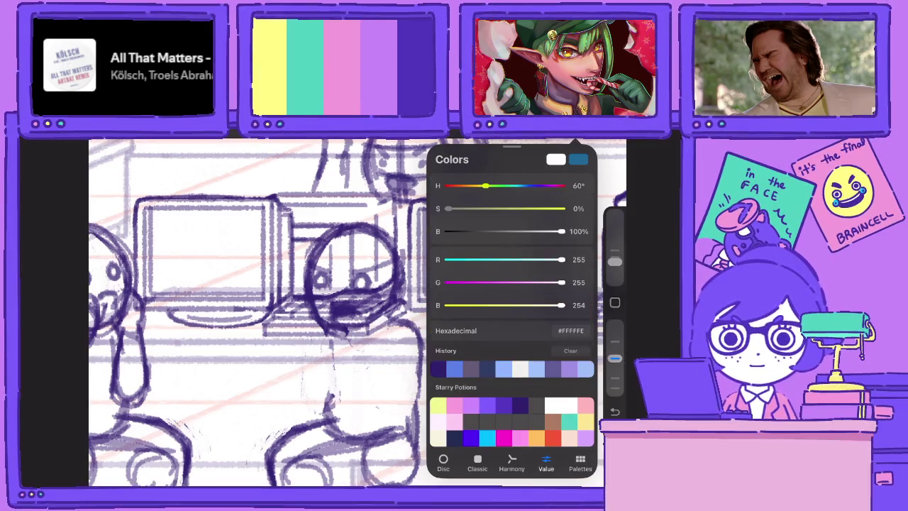
left_click(376, 270)
mouse_move(377, 269)
left_mouse_down()
mouse_move(366, 302)
mouse_move(334, 313)
mouse_move(333, 269)
mouse_move(344, 312)
mouse_move(334, 298)
left_mouse_up()
mouse_move(340, 249)
left_mouse_down()
mouse_move(369, 305)
mouse_move(326, 305)
mouse_move(358, 237)
mouse_move(383, 257)
left_mouse_up()
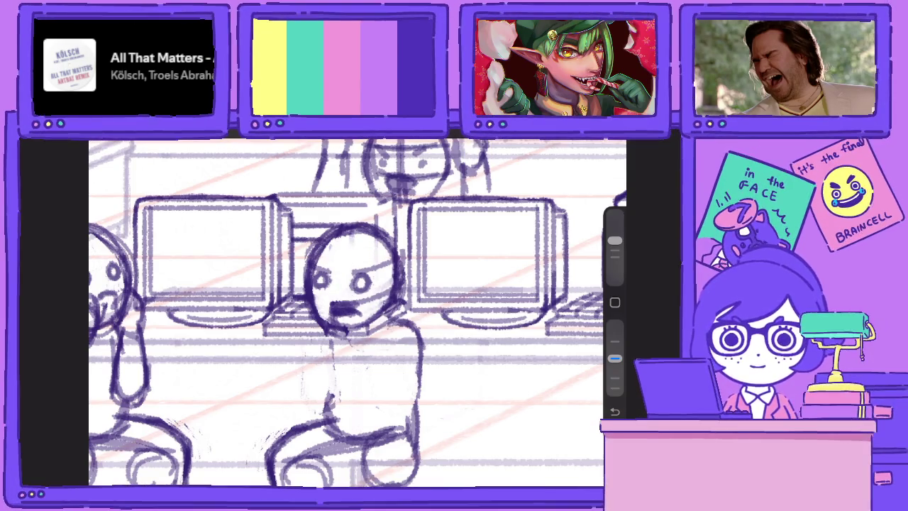
Turn off Drawing Assist on the copied figure's layer and merge it down into the white patch layer
left_click(526, 292)
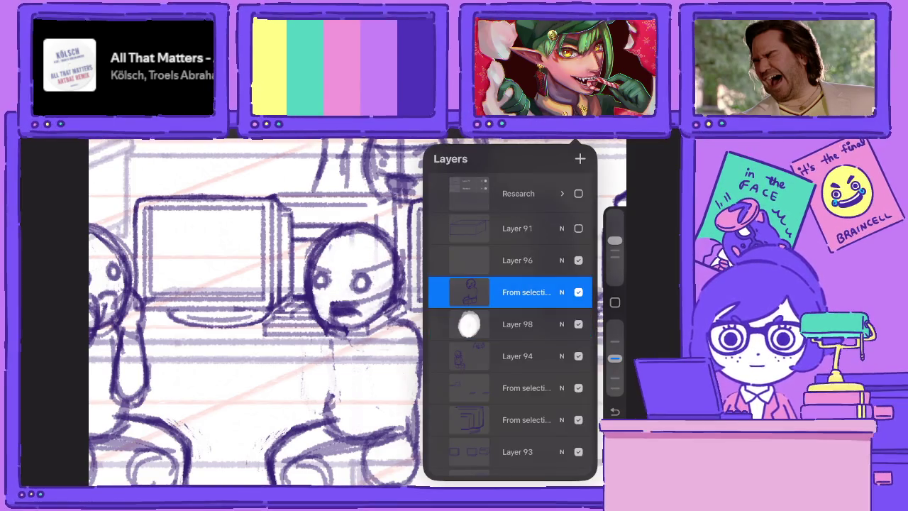
left_click(525, 292)
left_click(373, 325)
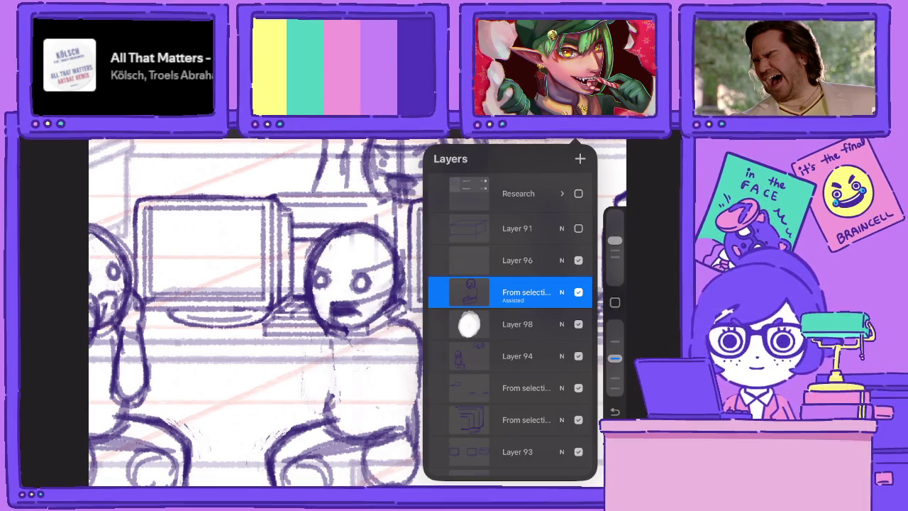
left_click(525, 292)
left_click(372, 327)
left_click(525, 291)
left_click(373, 378)
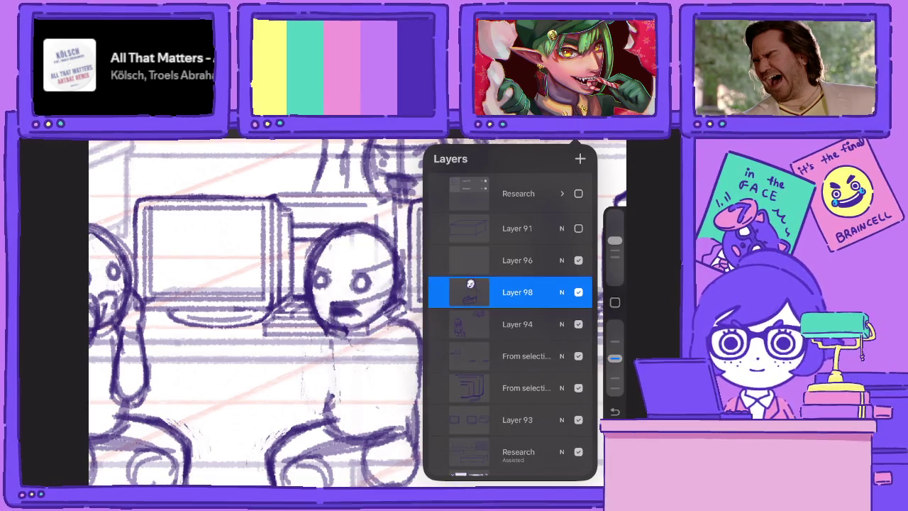
With a larger, lower-opacity eraser, erase the copied figure's open mouth
left_click_drag(614, 325, 614, 358)
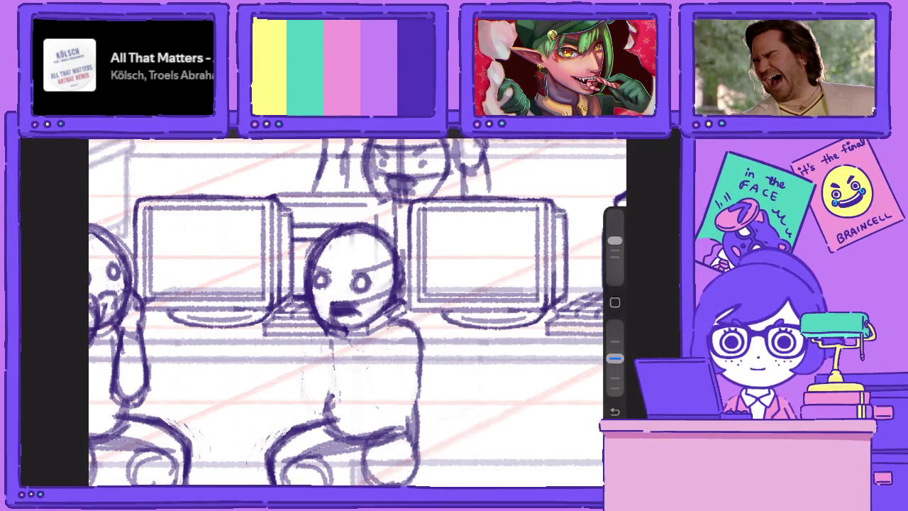
mouse_move(614, 262)
left_mouse_down()
mouse_move(615, 273)
mouse_move(614, 257)
left_mouse_up()
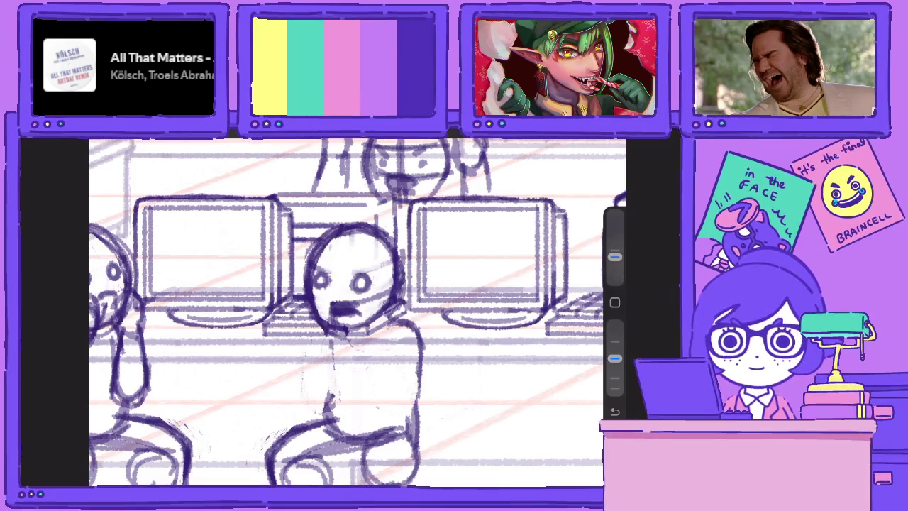
mouse_move(368, 302)
left_mouse_down()
mouse_move(349, 320)
mouse_move(329, 319)
mouse_move(359, 318)
mouse_move(379, 294)
left_mouse_up()
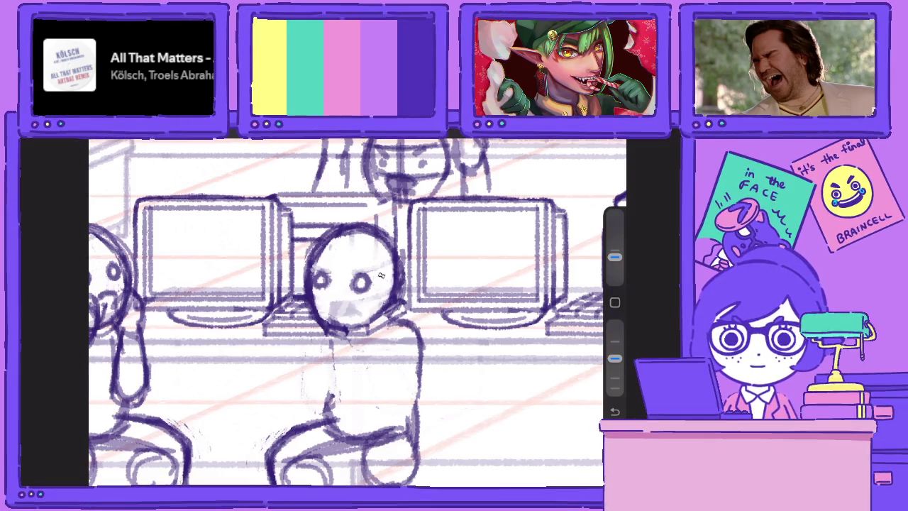
left_click(489, 140)
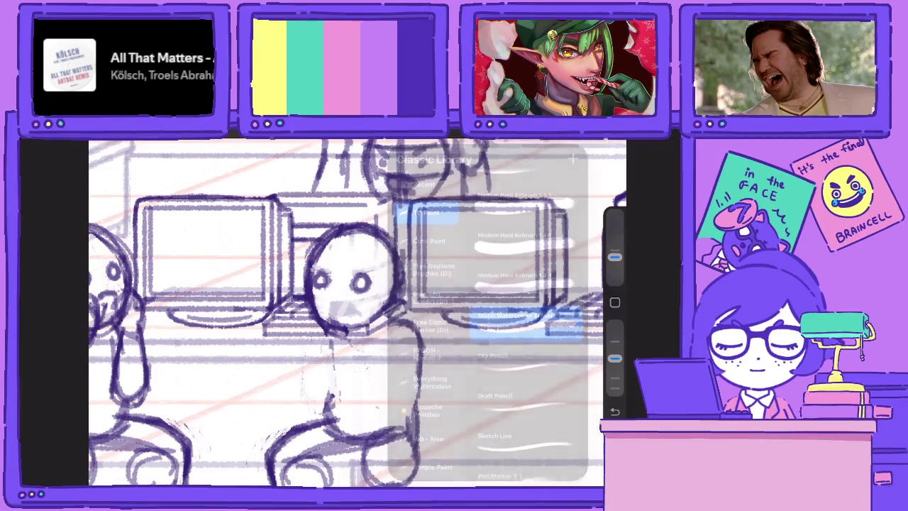
Redraw the centre figure's mouth as a dark oval and sketch a shoulder, arm and fingered hand
mouse_move(326, 300)
left_mouse_down()
mouse_move(350, 305)
mouse_move(352, 316)
mouse_move(356, 301)
mouse_move(345, 315)
left_mouse_up()
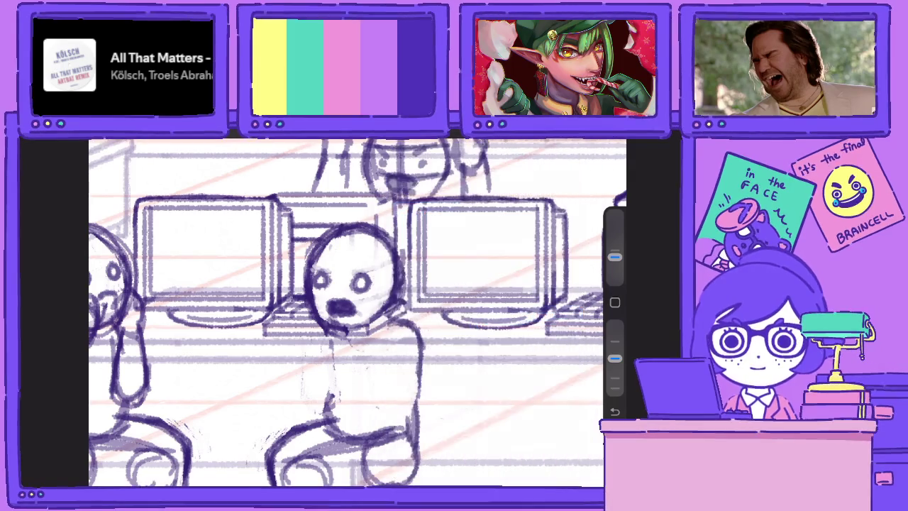
left_click_drag(391, 332, 399, 360)
mouse_move(404, 327)
left_mouse_down()
mouse_move(461, 388)
mouse_move(422, 399)
left_mouse_up()
mouse_move(389, 343)
left_mouse_down()
mouse_move(426, 386)
mouse_move(390, 386)
mouse_move(383, 406)
mouse_move(455, 392)
mouse_move(412, 405)
left_mouse_up()
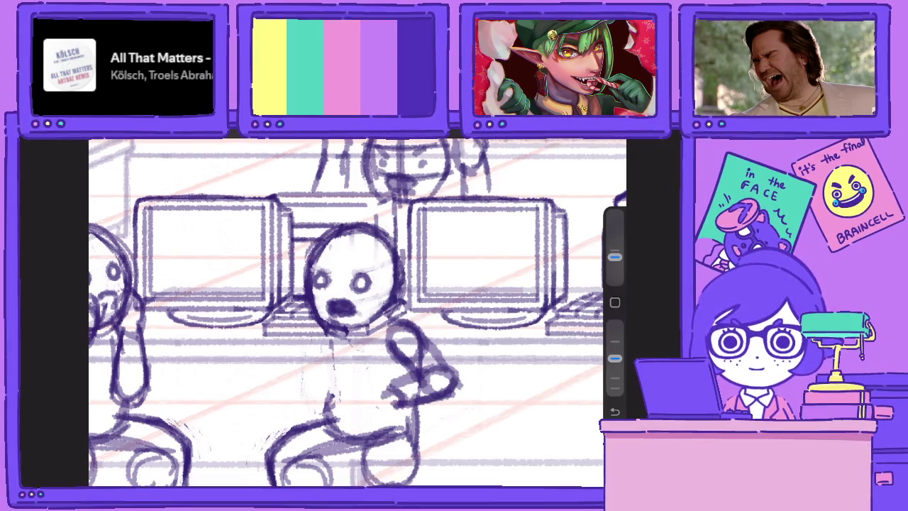
mouse_move(406, 370)
left_mouse_down()
mouse_move(396, 401)
mouse_move(374, 391)
mouse_move(384, 369)
mouse_move(381, 394)
mouse_move(367, 388)
left_mouse_up()
left_click_drag(321, 341, 293, 360)
Erase the figure's old eye marks and redraw the eyes as dark dots
left_click_drag(352, 277, 425, 259)
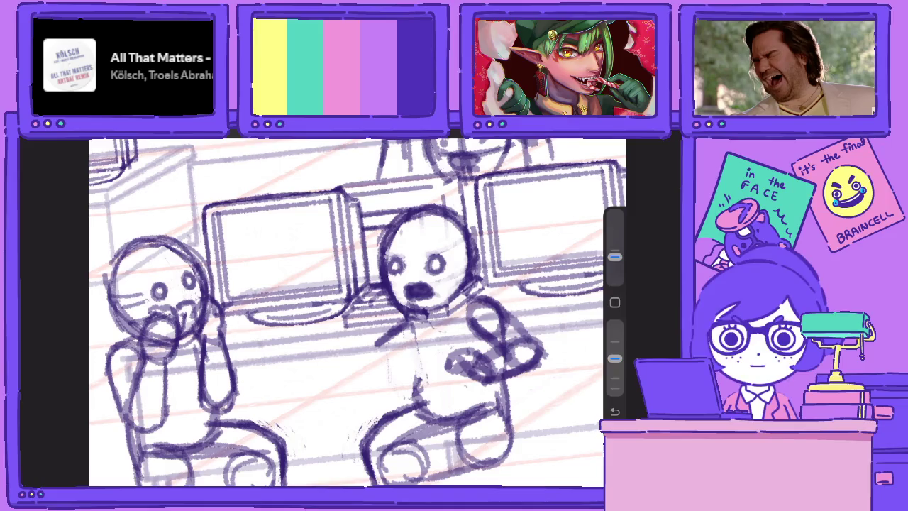
left_click(513, 141)
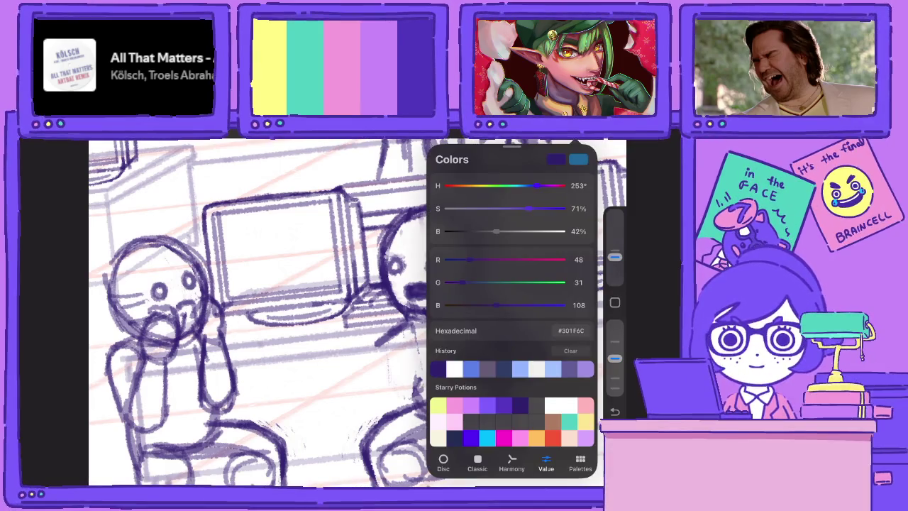
left_click(513, 141)
left_click_drag(446, 264, 424, 267)
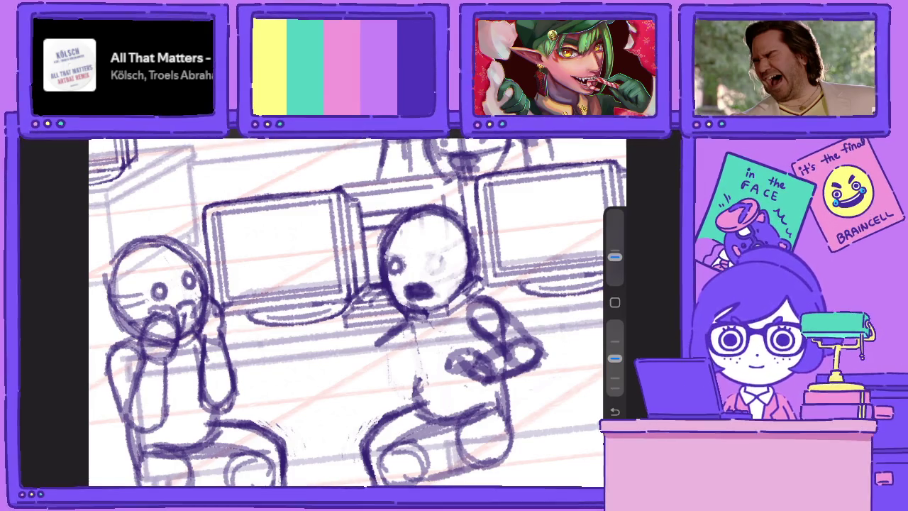
mouse_move(443, 259)
left_mouse_down()
mouse_move(436, 270)
mouse_move(394, 273)
mouse_move(394, 257)
mouse_move(394, 277)
mouse_move(401, 277)
left_mouse_up()
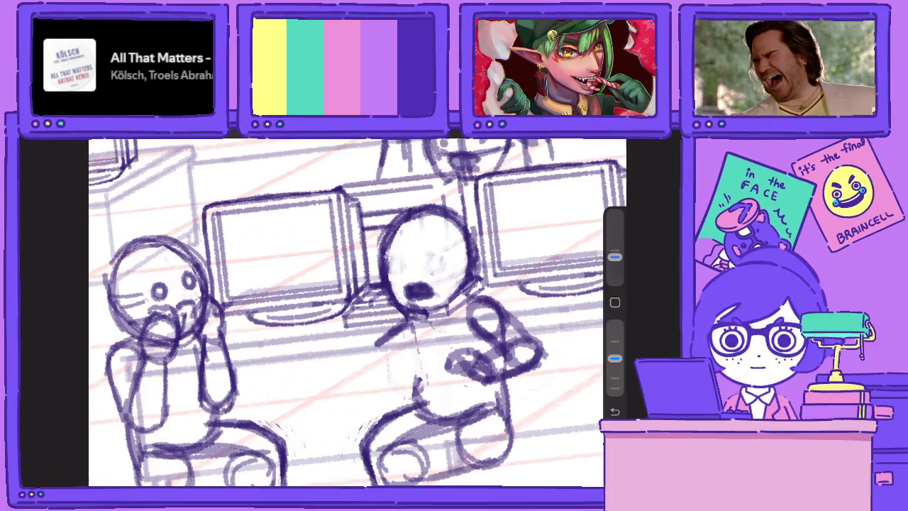
mouse_move(394, 256)
left_mouse_down()
mouse_move(392, 275)
mouse_move(432, 272)
left_mouse_up()
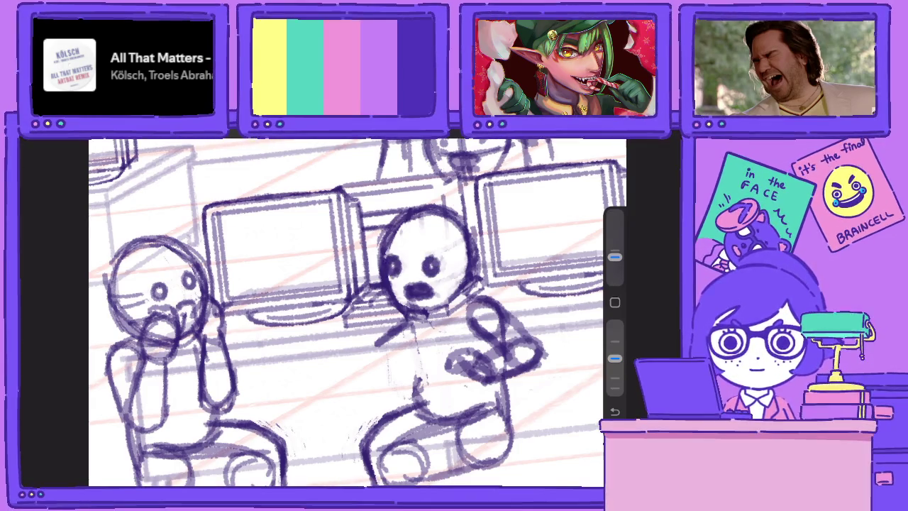
Add a torso line and sketch the arms, one reaching out to the left
left_click_drag(415, 355, 422, 399)
left_click_drag(419, 334, 424, 415)
mouse_move(401, 325)
left_mouse_down()
mouse_move(361, 353)
mouse_move(360, 369)
left_mouse_up()
left_click_drag(416, 351, 382, 376)
mouse_move(464, 288)
left_mouse_down()
mouse_move(460, 308)
mouse_move(486, 309)
mouse_move(490, 301)
left_mouse_up()
mouse_move(423, 304)
left_mouse_down()
mouse_move(417, 321)
mouse_move(325, 344)
left_mouse_up()
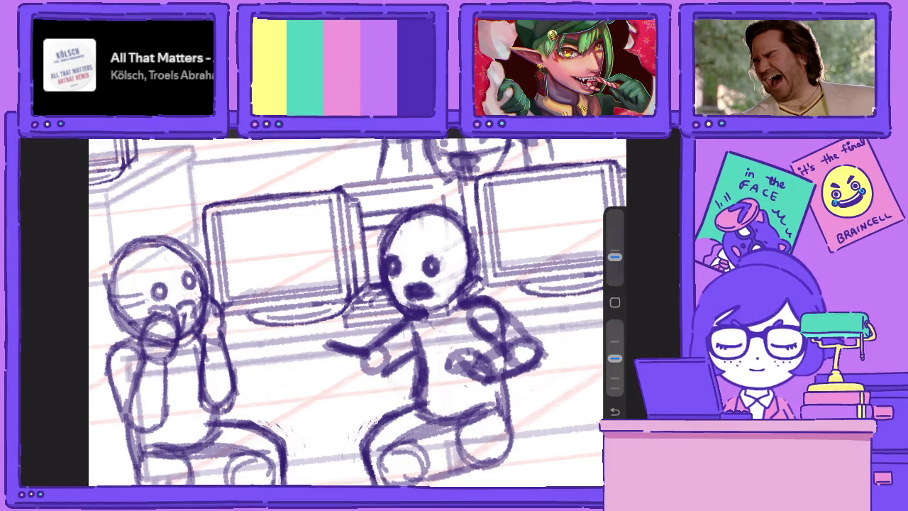
Undo the last arm strokes and redraw the seated figure's arm pointing left with an outstretched hand
scroll(357, 312, "up", 2)
key("ctrl+z")
key("ctrl+z")
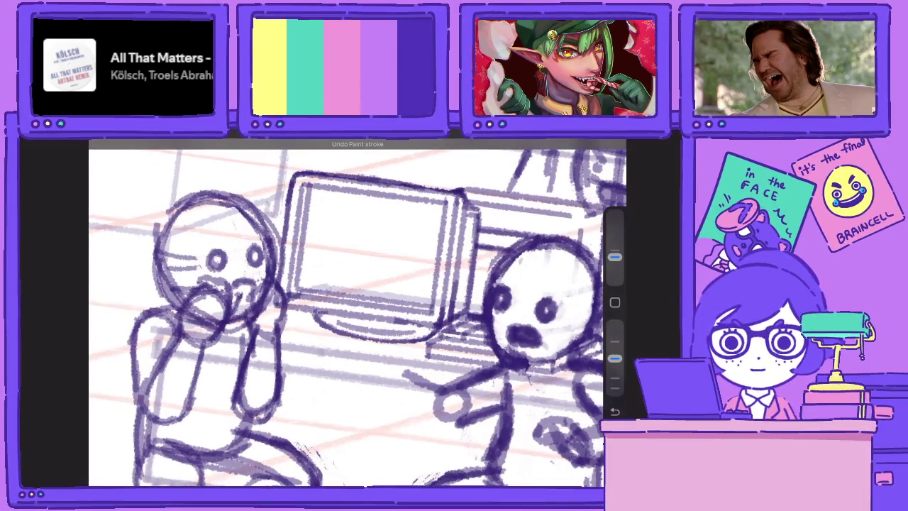
key("ctrl+z")
left_click_drag(507, 408, 453, 435)
mouse_move(438, 390)
left_mouse_down()
mouse_move(370, 413)
mouse_move(461, 435)
left_mouse_up()
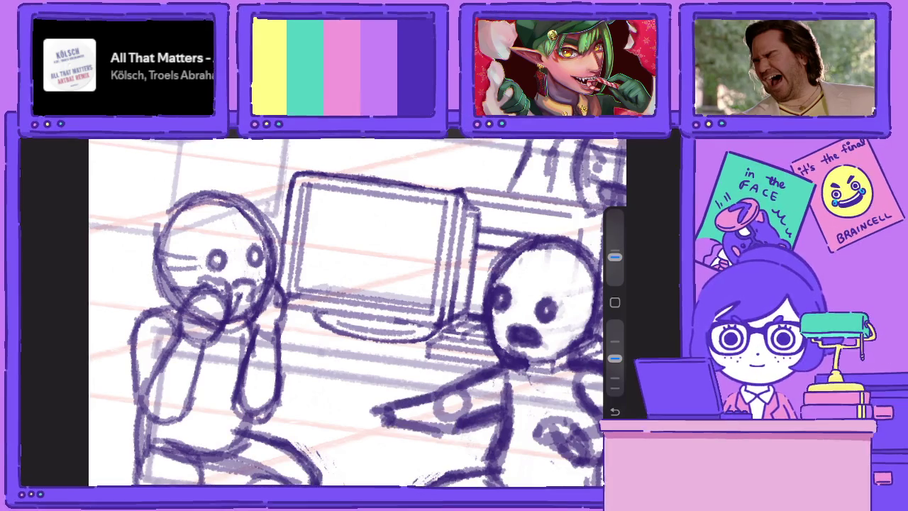
left_click_drag(454, 340, 398, 270)
mouse_move(388, 354)
left_mouse_down()
mouse_move(323, 380)
mouse_move(349, 388)
left_mouse_up()
left_click_drag(382, 356, 351, 386)
mouse_move(398, 284)
left_mouse_down()
mouse_move(426, 327)
mouse_move(327, 298)
left_mouse_up()
Draw a guide circle with crosshair and diagonal guide lines over the right-hand desk monitor
key("l")
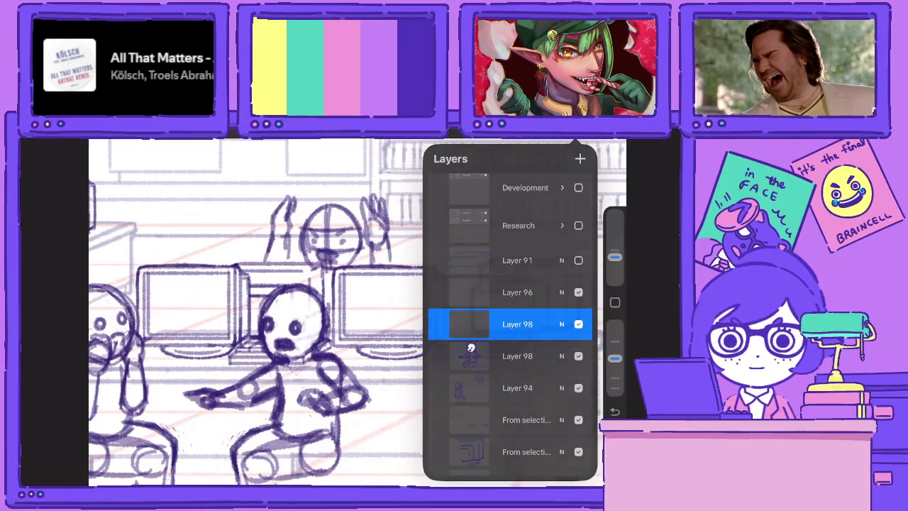
key("l")
left_click_drag(431, 300, 426, 372)
left_click_drag(397, 334, 468, 331)
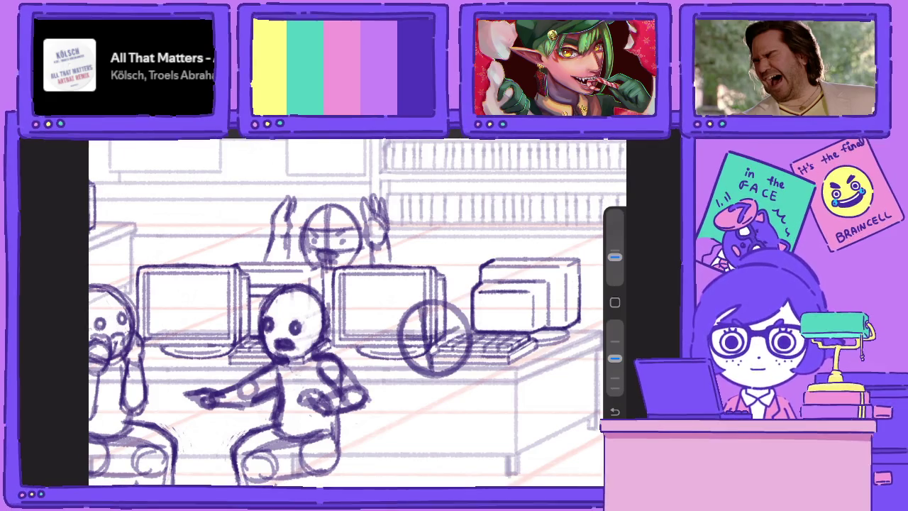
left_click_drag(404, 360, 469, 348)
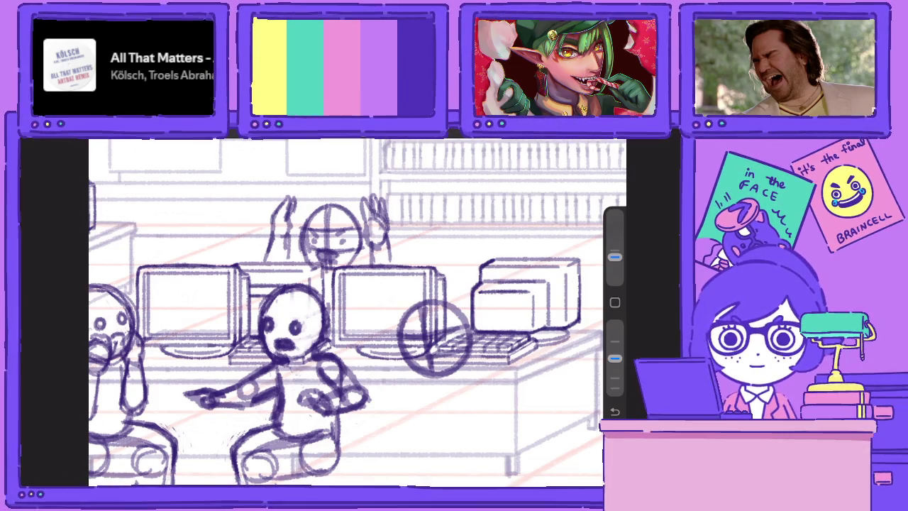
scroll(355, 312, "up", 5)
Pick a brush from the Brush Library and reduce its size slightly
key("l")
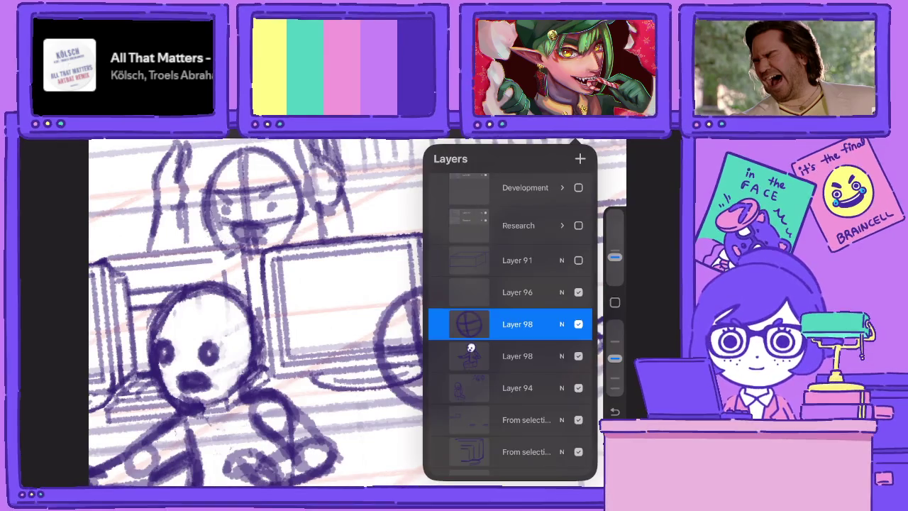
key("b")
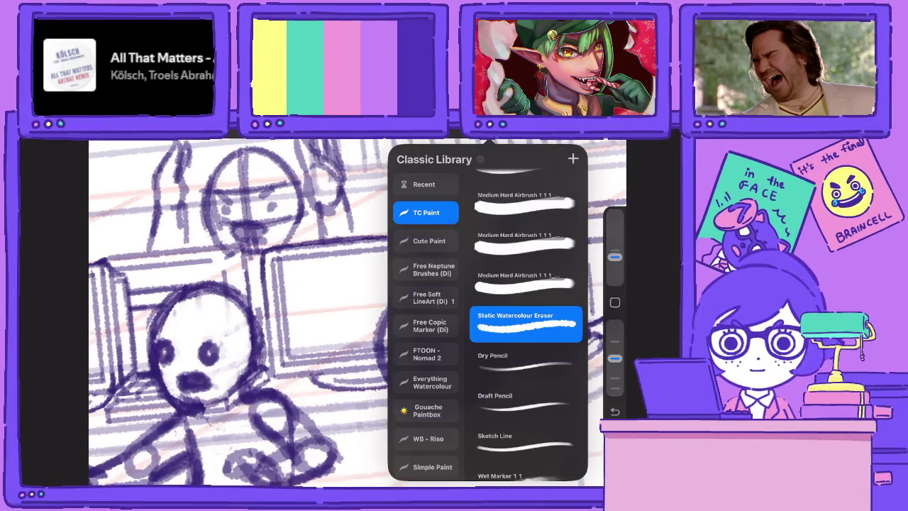
key("Escape")
key("bracketleft")
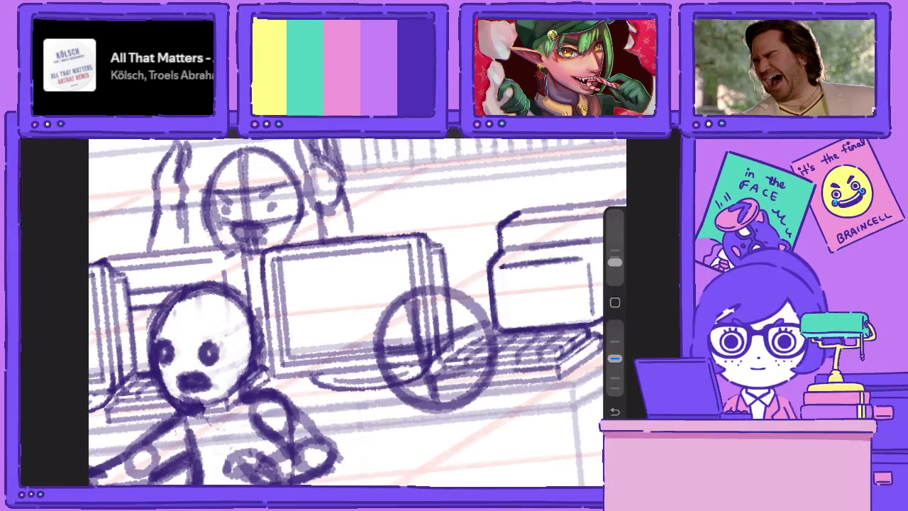
scroll(354, 312, "down", 3)
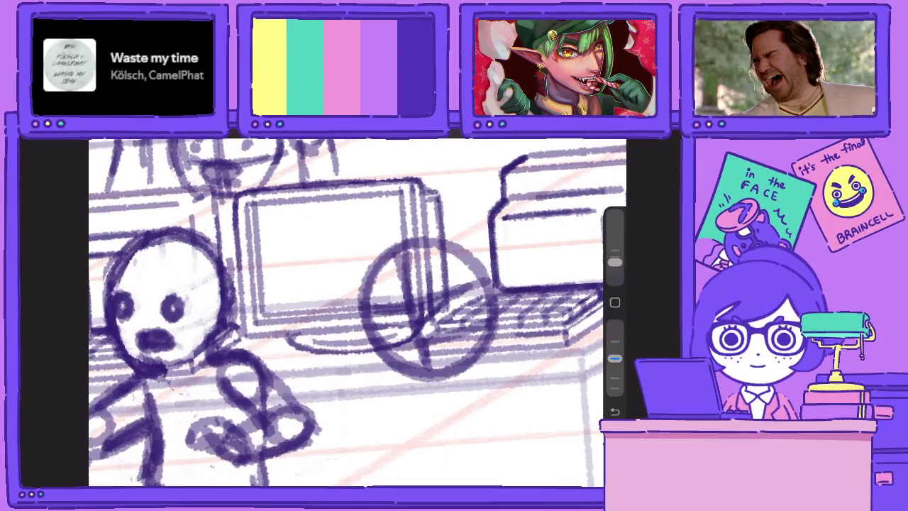
Sketch facial features and detail strokes inside the guide circle
left_click_drag(359, 345, 401, 383)
left_click_drag(376, 316, 355, 355)
mouse_move(369, 298)
left_mouse_down()
mouse_move(387, 337)
mouse_move(396, 332)
left_mouse_up()
left_click_drag(399, 299, 384, 337)
mouse_move(403, 299)
left_mouse_down()
mouse_move(392, 336)
mouse_move(412, 338)
mouse_move(401, 366)
mouse_move(391, 385)
mouse_move(351, 355)
mouse_move(355, 385)
left_mouse_up()
mouse_move(465, 285)
left_mouse_down()
mouse_move(425, 305)
mouse_move(426, 333)
mouse_move(434, 304)
left_mouse_up()
Move the circled head up behind the right-hand monitors and add small strokes to it
scroll(355, 313, "down", 3)
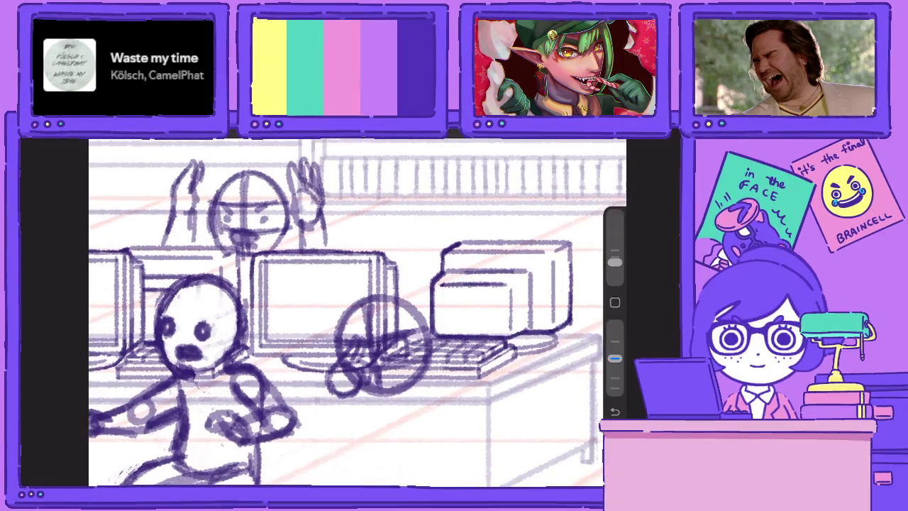
left_click_drag(379, 344, 429, 181)
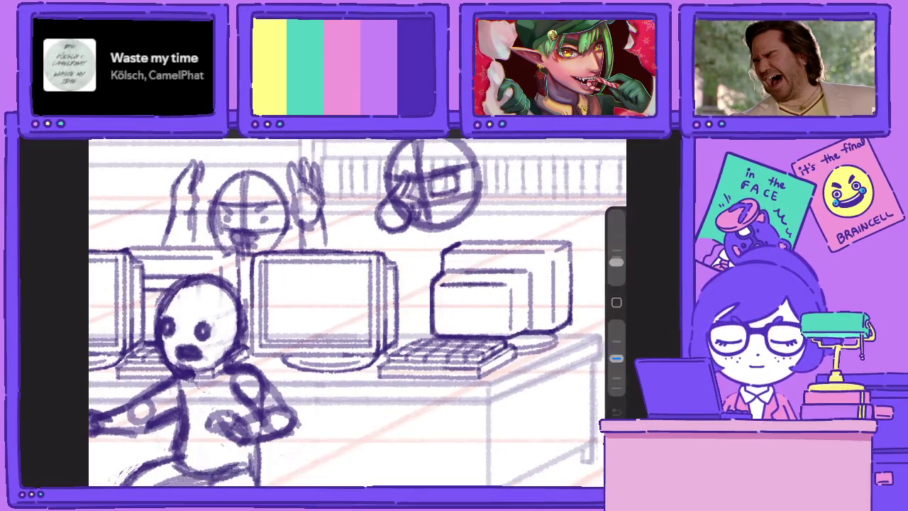
scroll(426, 213, "up", 5)
left_click_drag(386, 336, 349, 366)
mouse_move(422, 342)
left_mouse_down()
mouse_move(390, 356)
mouse_move(391, 365)
mouse_move(427, 375)
mouse_move(467, 364)
mouse_move(419, 342)
left_mouse_up()
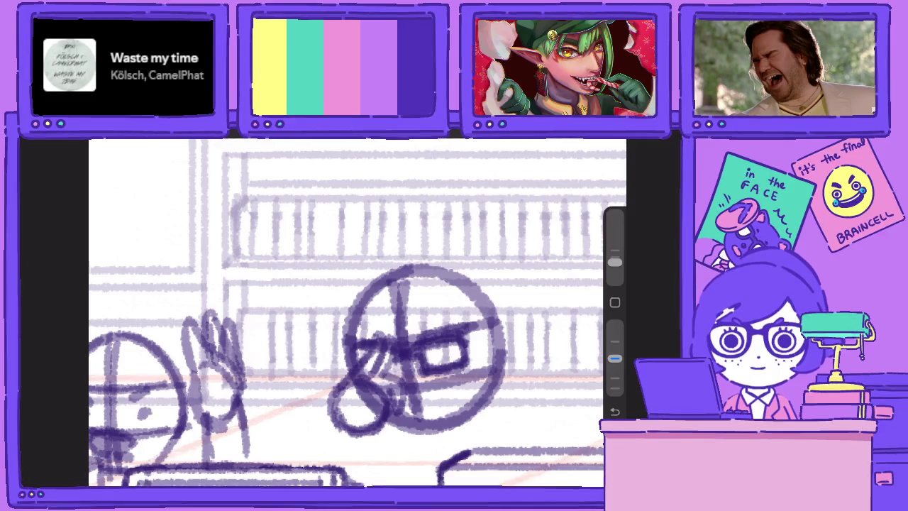
Erase stray dark marks around the top of the head and the glasses' right edge
left_click_drag(614, 358, 615, 325)
left_click_drag(474, 326, 393, 340)
mouse_move(423, 327)
left_mouse_down()
mouse_move(389, 339)
mouse_move(401, 300)
mouse_move(398, 281)
mouse_move(389, 282)
left_mouse_up()
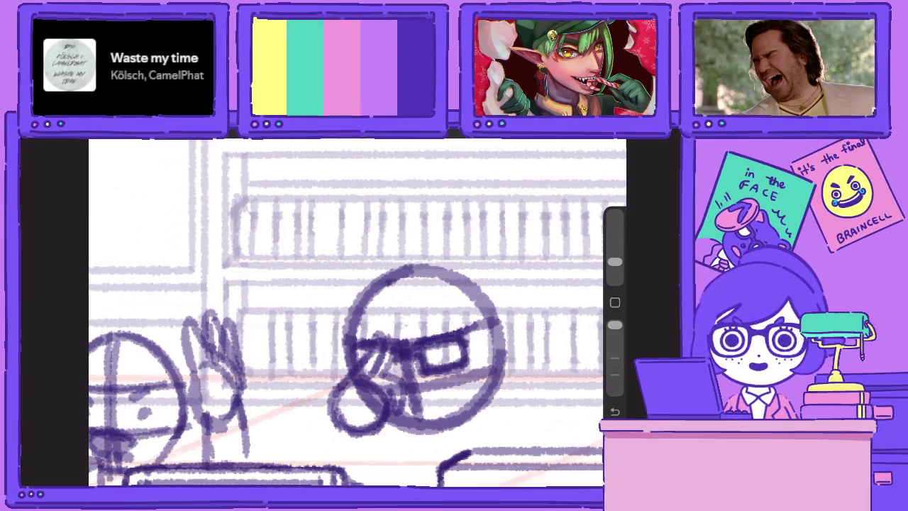
mouse_move(477, 324)
left_mouse_down()
mouse_move(465, 333)
mouse_move(442, 329)
mouse_move(471, 328)
left_mouse_up()
mouse_move(482, 372)
left_mouse_down()
mouse_move(469, 366)
mouse_move(432, 392)
mouse_move(417, 389)
mouse_move(420, 416)
mouse_move(398, 349)
mouse_move(411, 336)
left_mouse_up()
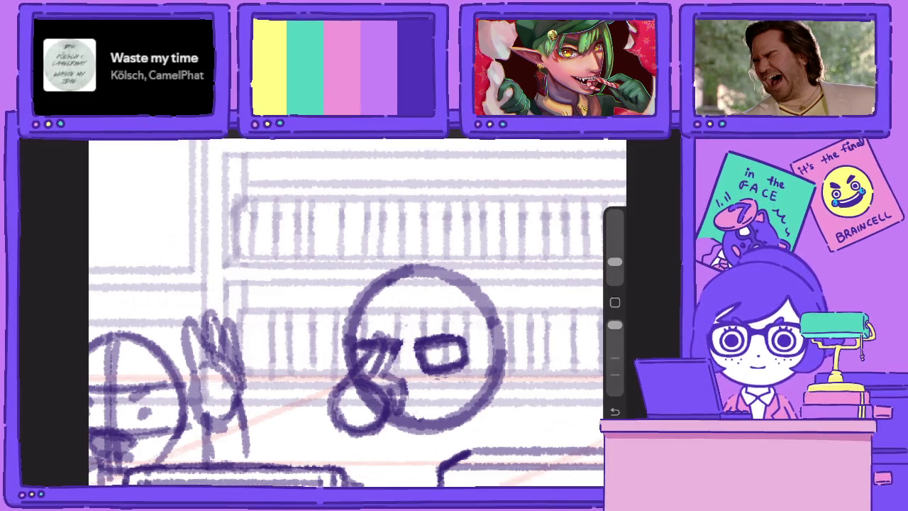
Darken the glasses' top edge and draw their bridge, adjusting brush opacity
left_click_drag(614, 325, 615, 358)
left_click_drag(414, 355, 461, 337)
mouse_move(400, 352)
left_mouse_down()
mouse_move(419, 341)
mouse_move(383, 376)
left_mouse_up()
left_click_drag(614, 359, 614, 325)
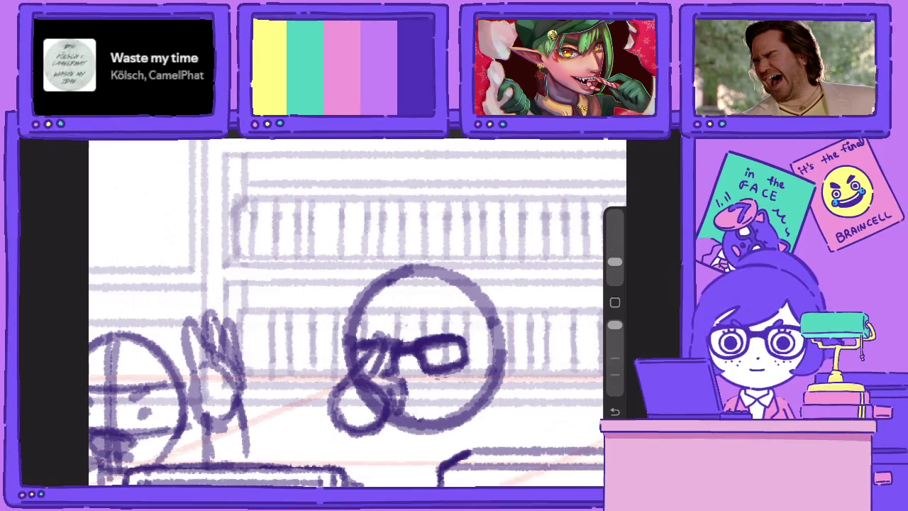
mouse_move(380, 347)
left_mouse_down()
mouse_move(361, 376)
mouse_move(372, 380)
mouse_move(360, 385)
left_mouse_up()
mouse_move(615, 325)
left_mouse_down()
mouse_move(615, 359)
mouse_move(615, 325)
left_mouse_up()
Reshape the big nose by erasing part of it and darkening its strokes
mouse_move(362, 376)
left_mouse_down()
mouse_move(351, 392)
mouse_move(370, 417)
left_mouse_up()
left_click_drag(615, 325, 614, 359)
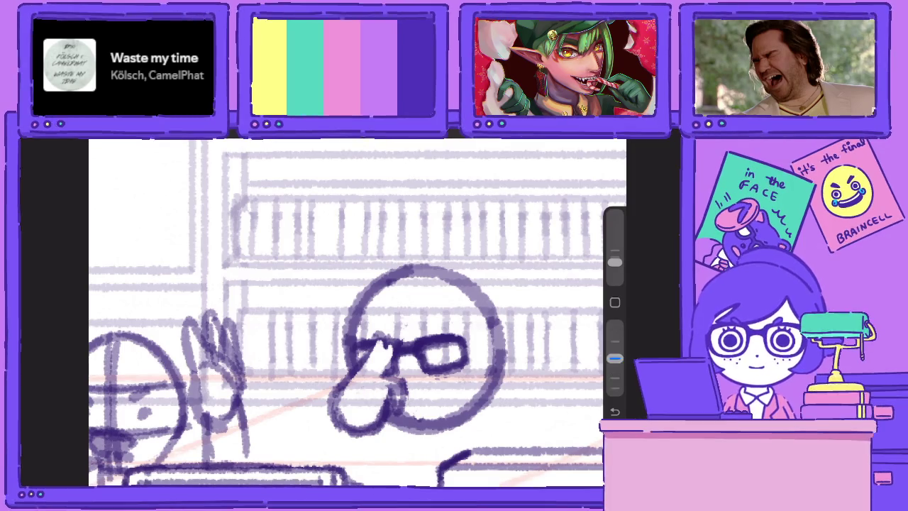
left_click_drag(393, 390, 383, 406)
left_click_drag(388, 404, 374, 423)
left_click_drag(390, 386, 376, 407)
left_click_drag(386, 379, 380, 401)
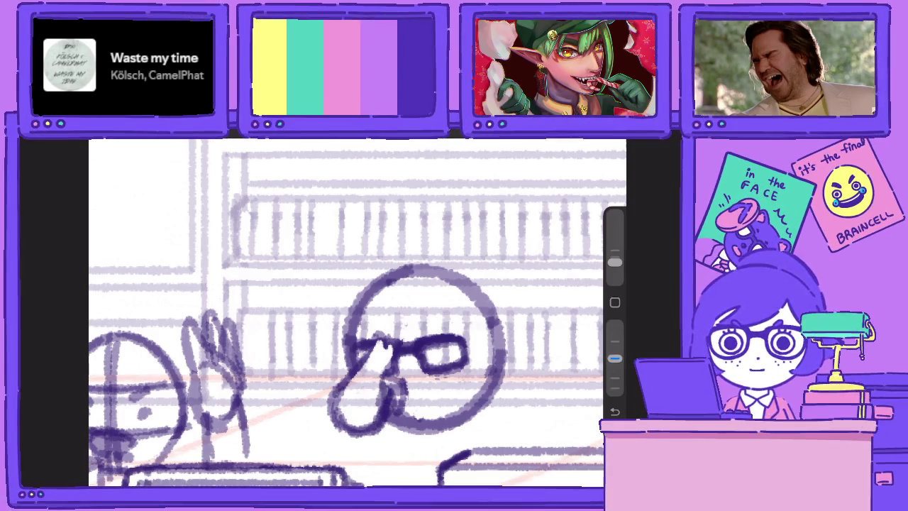
left_click_drag(615, 358, 614, 325)
mouse_move(401, 382)
left_mouse_down()
mouse_move(393, 406)
mouse_move(396, 393)
left_mouse_up()
left_click_drag(403, 374, 380, 384)
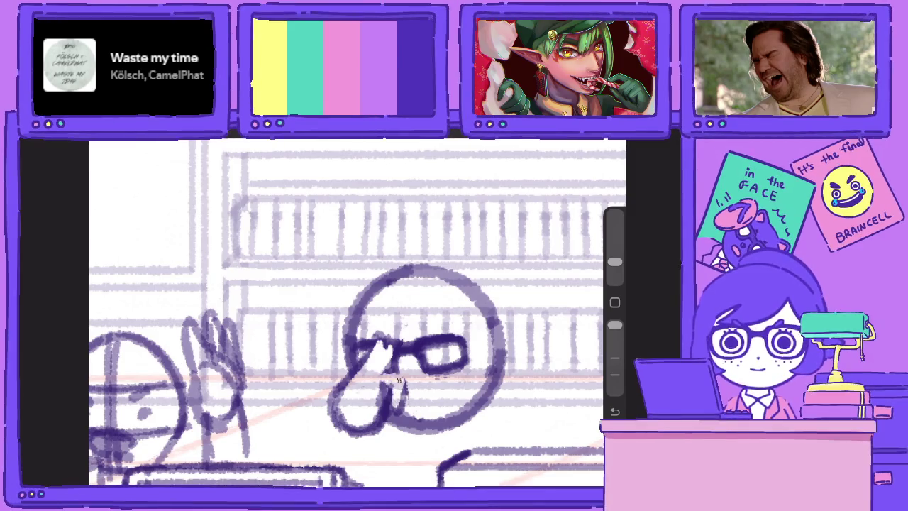
Trim the lower end of the nose and darken the nose and mustache strokes
left_click_drag(614, 325, 615, 358)
left_click_drag(407, 377, 381, 379)
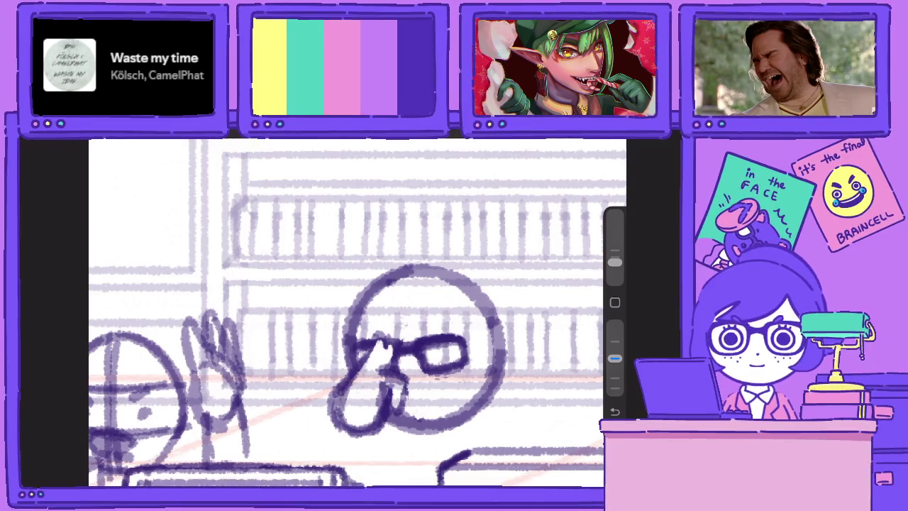
left_click_drag(614, 358, 614, 325)
mouse_move(329, 387)
left_mouse_down()
mouse_move(339, 426)
mouse_move(355, 437)
mouse_move(369, 418)
left_mouse_up()
left_click_drag(615, 325, 615, 358)
mouse_move(395, 354)
left_mouse_down()
mouse_move(388, 367)
mouse_move(379, 357)
mouse_move(388, 366)
left_mouse_up()
left_click_drag(380, 334, 341, 392)
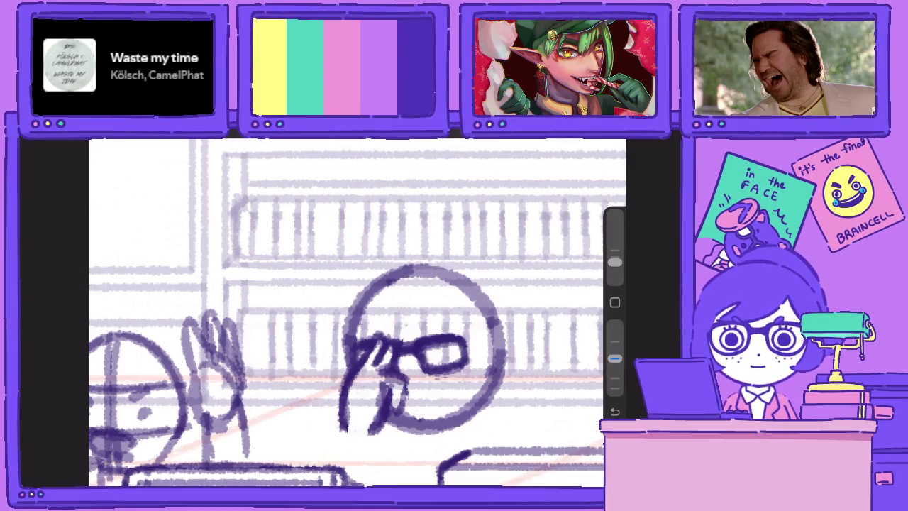
Draw a vertical guide through the head and sketch an arm with a hand raised to the face
mouse_move(398, 274)
left_mouse_down()
mouse_move(410, 416)
mouse_move(436, 396)
left_mouse_up()
mouse_move(315, 306)
left_mouse_down()
mouse_move(281, 344)
mouse_move(281, 369)
left_mouse_up()
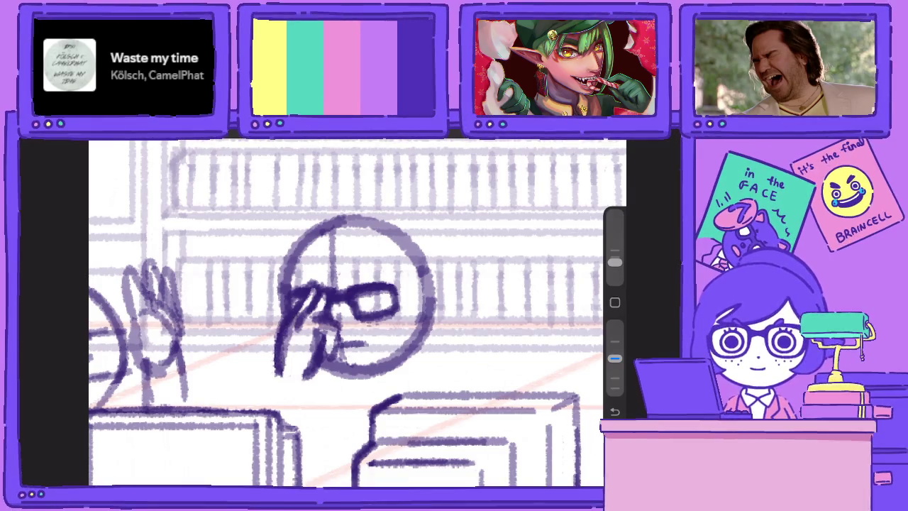
left_click_drag(304, 281, 286, 333)
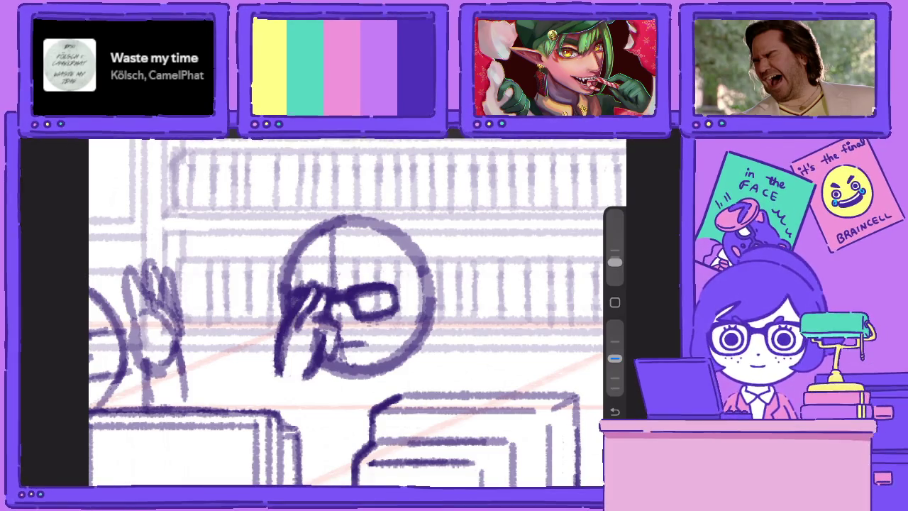
left_click_drag(281, 356, 262, 402)
mouse_move(314, 372)
left_mouse_down()
mouse_move(298, 430)
mouse_move(320, 383)
mouse_move(411, 352)
mouse_move(427, 295)
left_mouse_up()
Retrace the head circle with darker lines and zoom out
mouse_move(418, 369)
left_mouse_down()
mouse_move(355, 229)
mouse_move(296, 288)
left_mouse_up()
left_click_drag(356, 210, 301, 273)
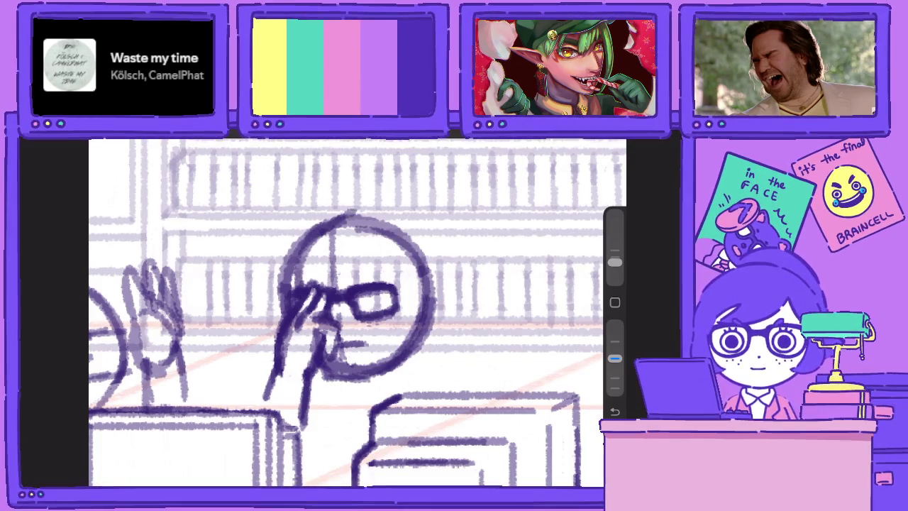
scroll(319, 312, "down", 3)
scroll(319, 312, "down", 2)
scroll(284, 320, "down", 2)
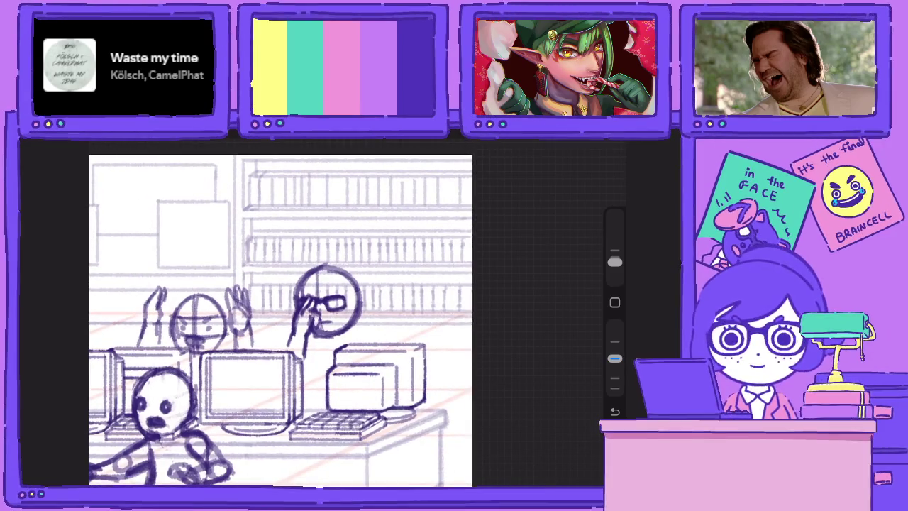
Rotate the glasses-wearing head about 3.6° with Transform
key("v")
left_click_drag(326, 278, 306, 282)
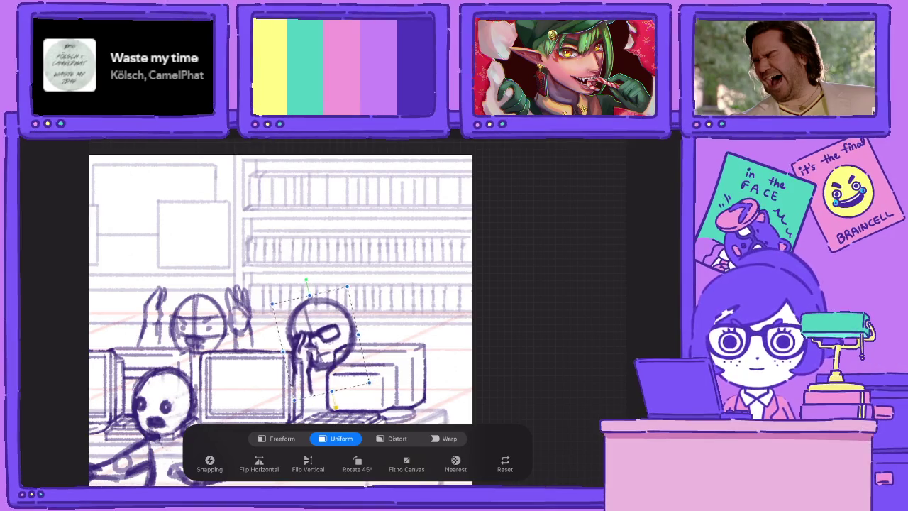
key("b")
Add strokes beside the head, along its jaw and near the monitor edge, then show Layers
left_click_drag(311, 371, 303, 411)
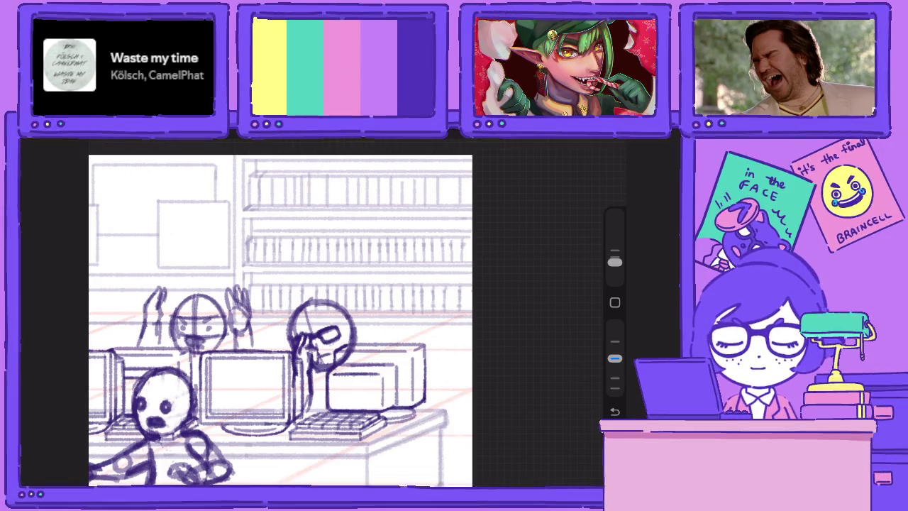
scroll(284, 319, "up", 2)
left_click_drag(615, 358, 614, 325)
mouse_move(451, 308)
left_mouse_down()
mouse_move(440, 328)
mouse_move(398, 352)
left_mouse_up()
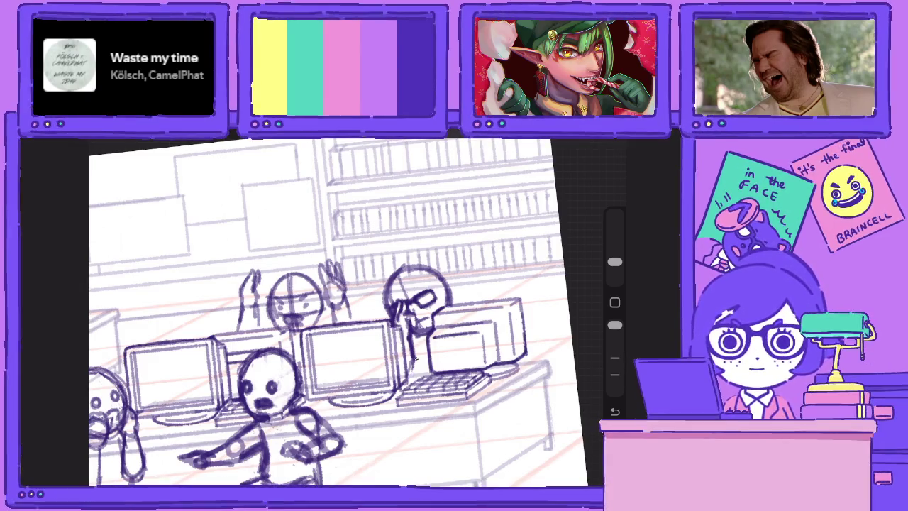
left_click_drag(615, 325, 614, 358)
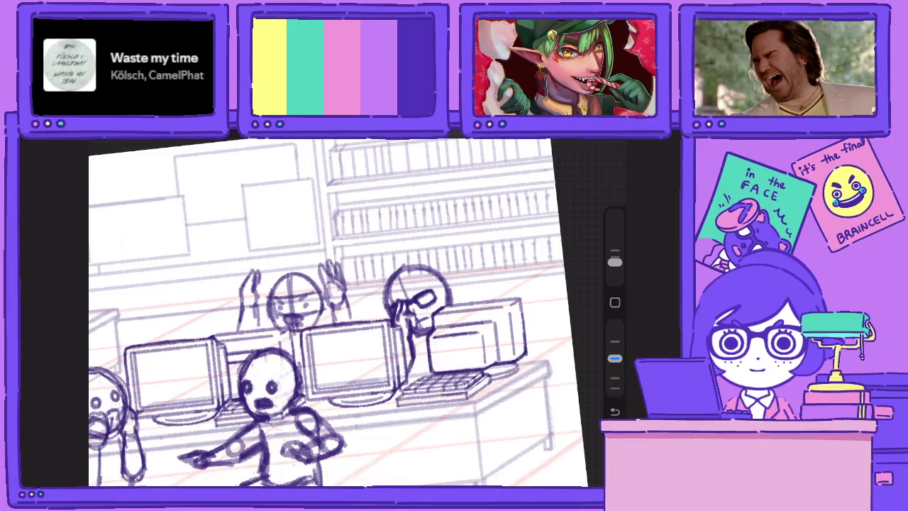
mouse_move(430, 359)
left_mouse_down()
mouse_move(415, 366)
mouse_move(415, 380)
mouse_move(427, 378)
mouse_move(419, 364)
left_mouse_up()
scroll(338, 312, "down", 3)
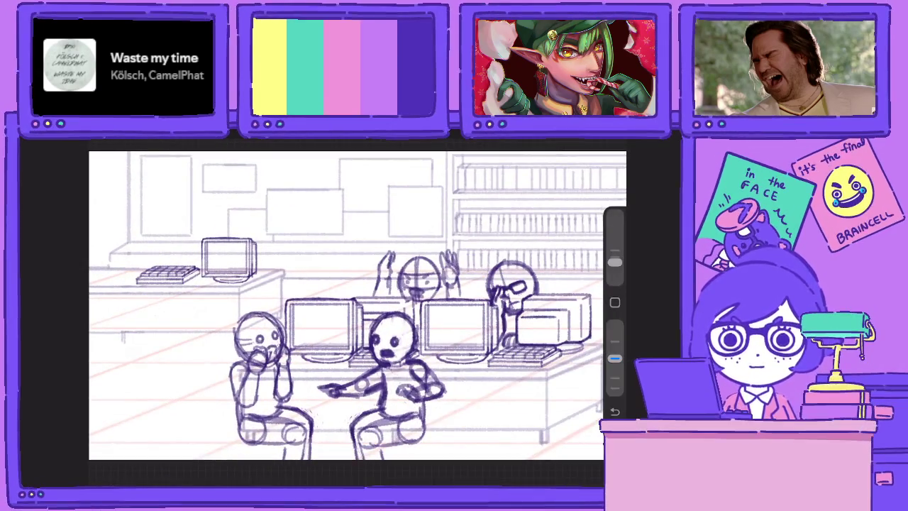
left_click(580, 152)
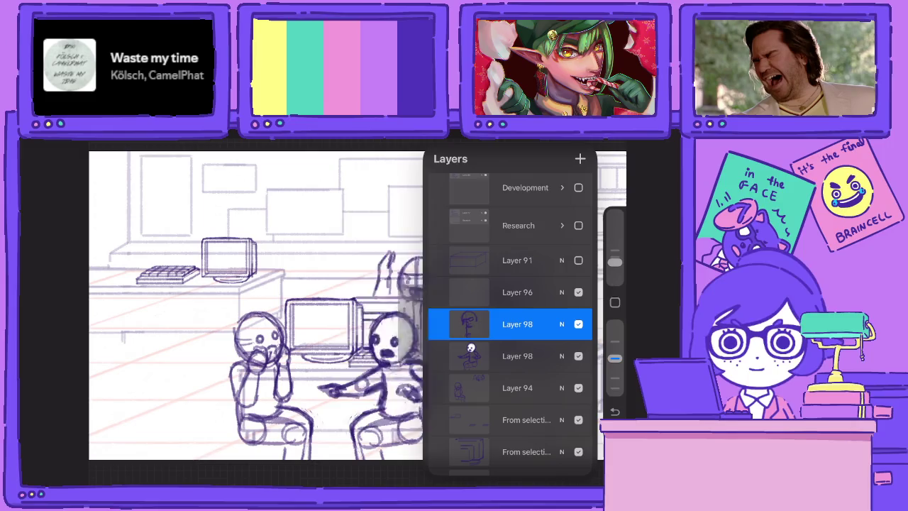
Merge Layer 98 down into Layer 94 and close the layer list
left_click(469, 324)
left_click(469, 324)
left_click(360, 461)
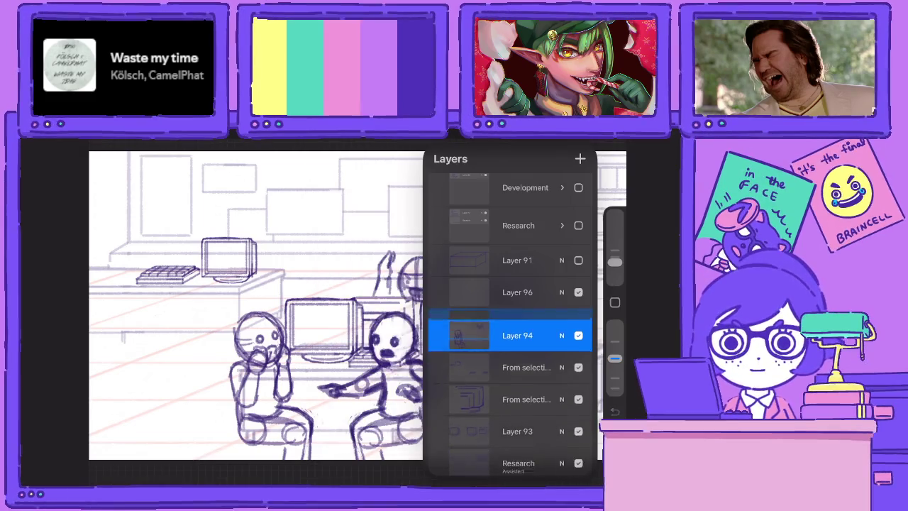
left_click(323, 351)
scroll(323, 351, "up", 5)
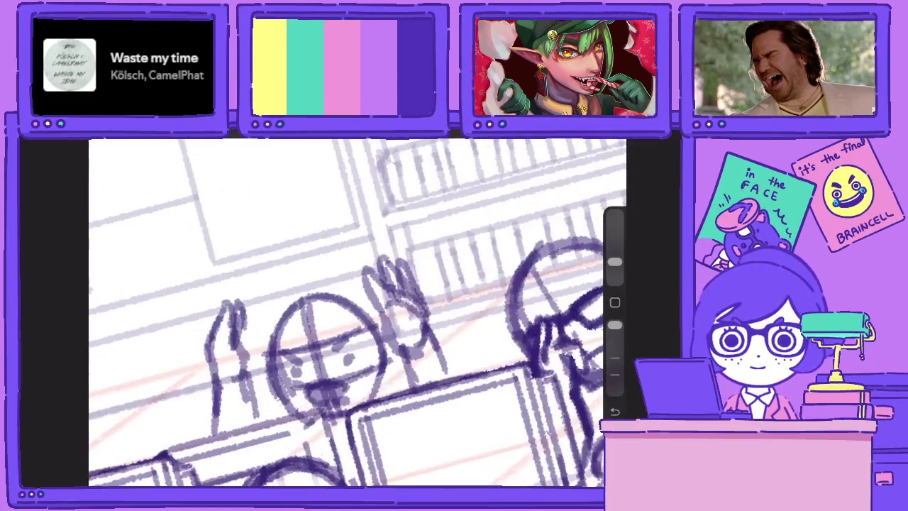
Erase the guide lines and mouth scribble from the cheering figure's face
mouse_move(323, 351)
left_mouse_down()
mouse_move(293, 339)
mouse_move(316, 375)
mouse_move(281, 367)
mouse_move(395, 364)
mouse_move(363, 327)
left_mouse_up()
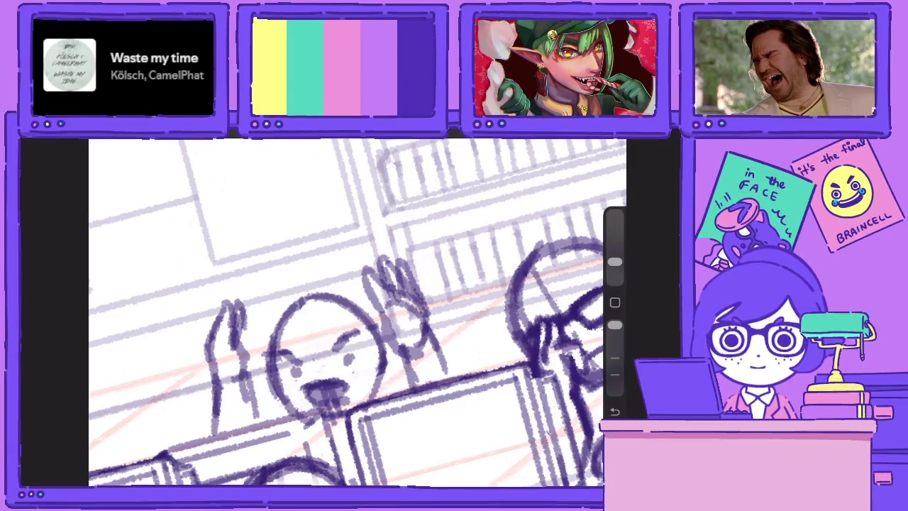
left_click_drag(350, 400, 312, 409)
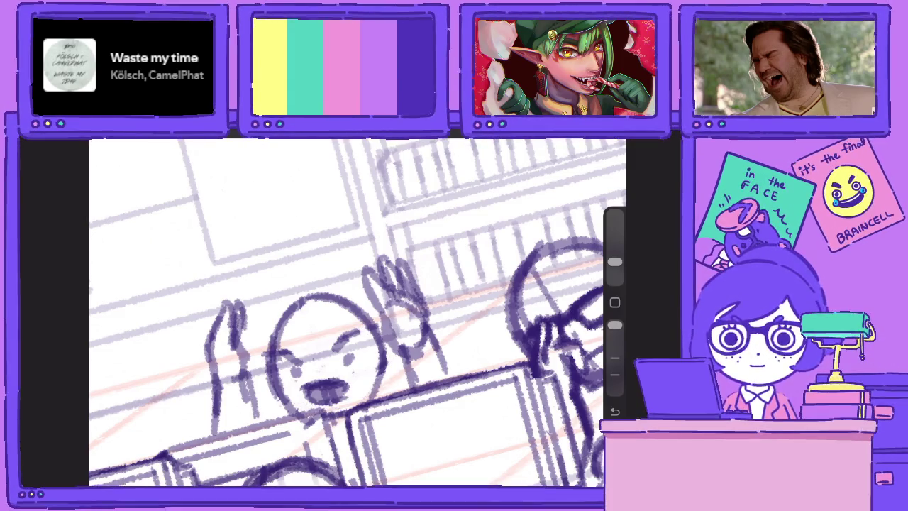
left_click_drag(615, 325, 614, 358)
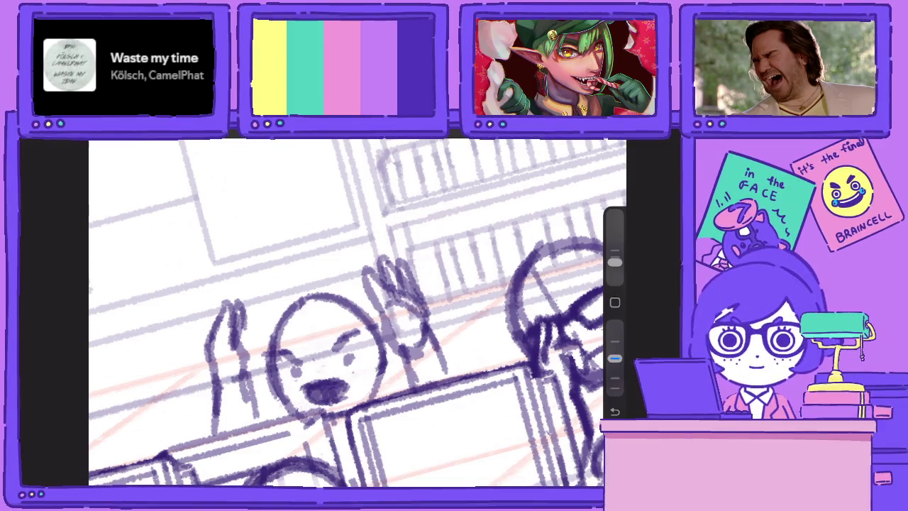
scroll(355, 312, "down", 3)
scroll(355, 312, "down", 3)
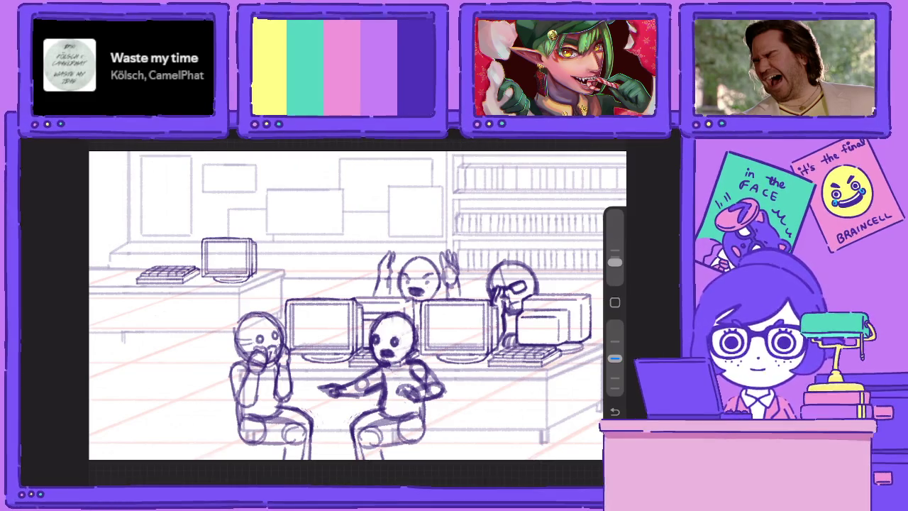
Raise the brush opacity back up and refine the pointing figure's arm and hand
left_click_drag(615, 359, 614, 324)
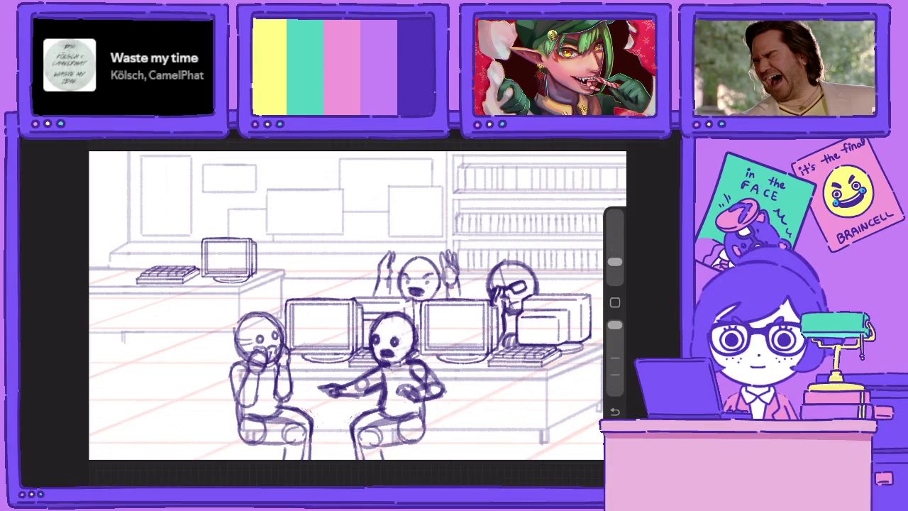
scroll(415, 405, "up", 5)
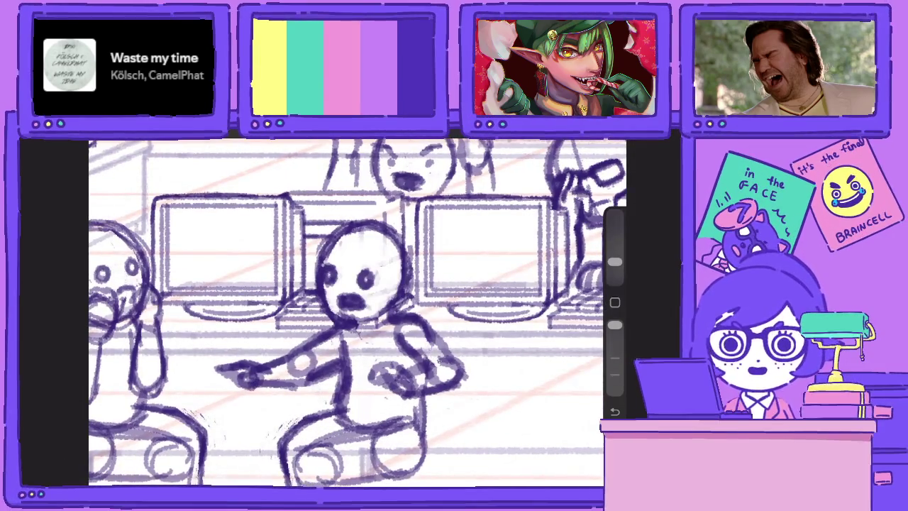
mouse_move(425, 376)
left_mouse_down()
mouse_move(410, 387)
mouse_move(436, 371)
left_mouse_up()
left_click_drag(312, 358, 297, 365)
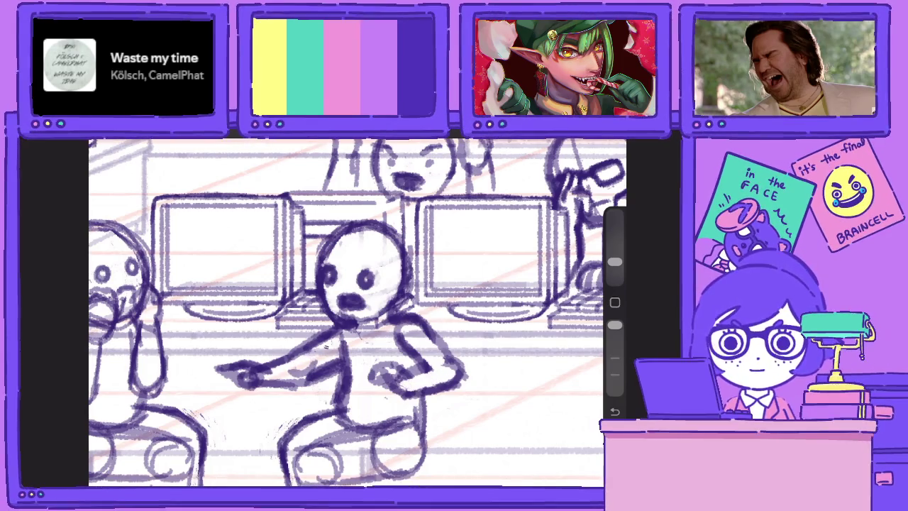
scroll(433, 402, "down", 5)
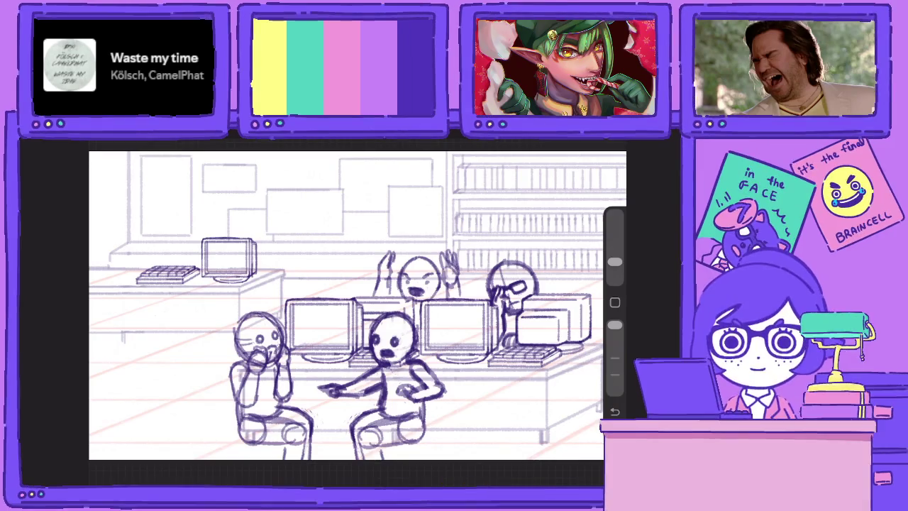
Add a new empty layer above Layer 94 and delete Layer 96
key("l")
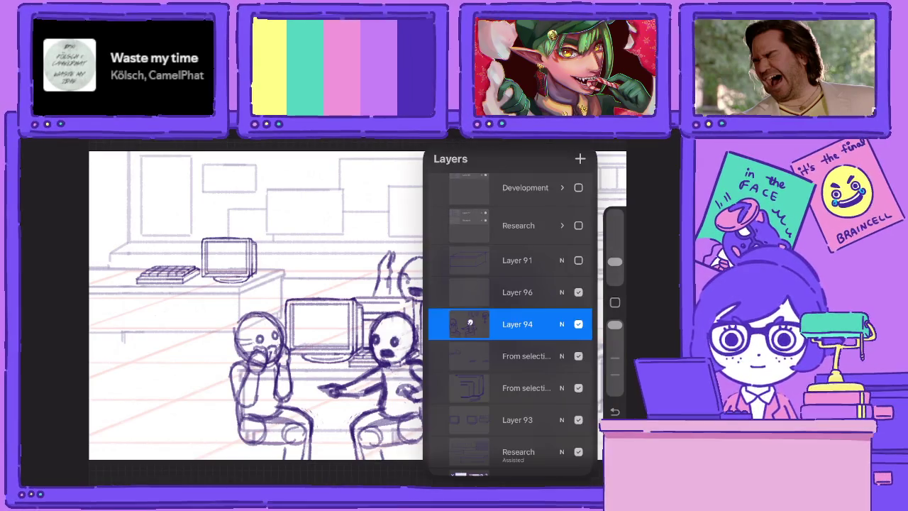
key("ctrl+shift+n")
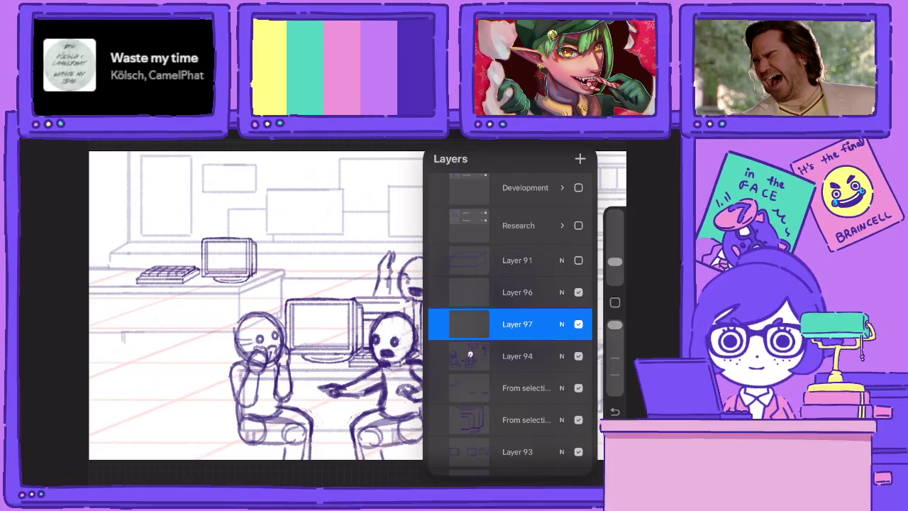
left_click_drag(554, 292, 468, 291)
left_click(574, 292)
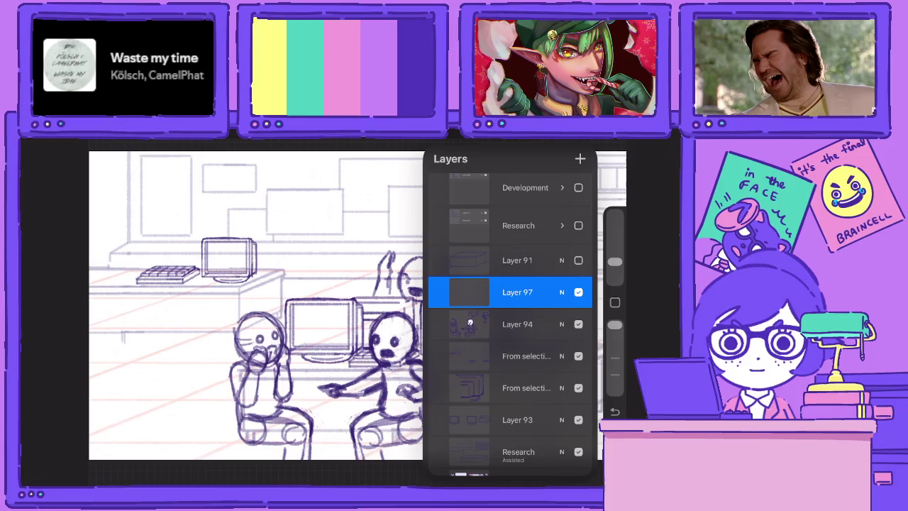
key("l")
scroll(333, 313, "up", 3)
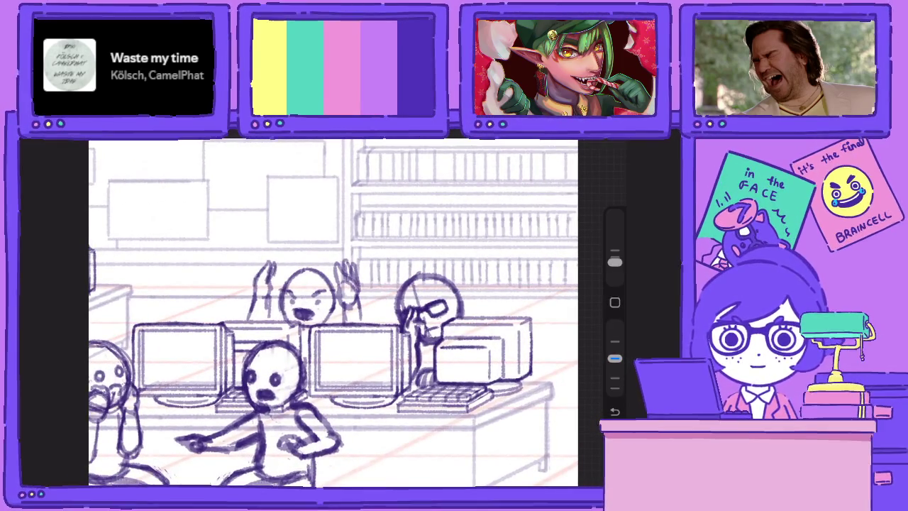
scroll(334, 312, "down", 2)
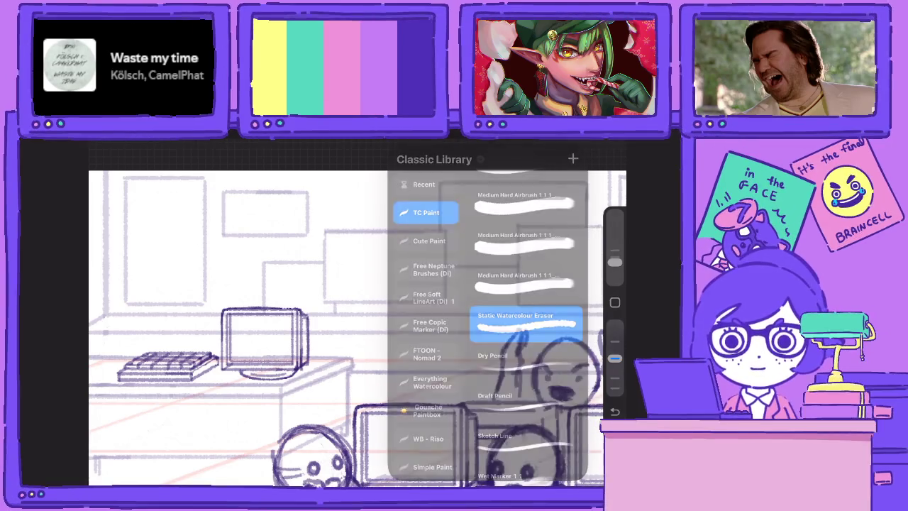
Sketch a head circle on the back wall, redrawing it as one cleaner stroke
mouse_move(357, 245)
left_mouse_down()
mouse_move(355, 284)
mouse_move(376, 216)
mouse_move(391, 299)
mouse_move(426, 263)
left_mouse_up()
key("ctrl+z")
key("ctrl+z")
mouse_move(358, 256)
left_mouse_down()
mouse_move(391, 219)
mouse_move(388, 289)
left_mouse_up()
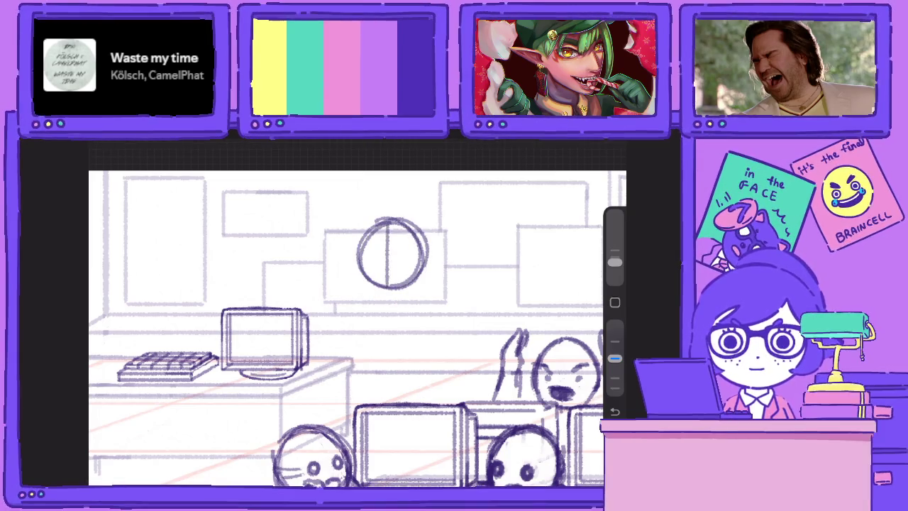
Draw crosshair guides, both eyes, thick eyebrows and glasses lenses inside the circle
left_click_drag(357, 248, 426, 249)
mouse_move(358, 270)
left_mouse_down()
mouse_move(422, 268)
mouse_move(444, 278)
mouse_move(383, 282)
left_mouse_up()
scroll(394, 262, "up", 5)
mouse_move(417, 253)
left_mouse_down()
mouse_move(437, 243)
mouse_move(458, 254)
left_mouse_up()
mouse_move(362, 257)
left_mouse_down()
mouse_move(387, 250)
mouse_move(373, 245)
mouse_move(451, 274)
left_mouse_up()
mouse_move(399, 264)
left_mouse_down()
mouse_move(412, 296)
mouse_move(455, 296)
mouse_move(351, 269)
mouse_move(339, 286)
mouse_move(381, 294)
left_mouse_up()
mouse_move(357, 294)
left_mouse_down()
mouse_move(394, 292)
mouse_move(412, 273)
mouse_move(375, 295)
mouse_move(344, 290)
left_mouse_up()
Retrace the whole head circle outline with darker strokes
left_click_drag(345, 230, 339, 326)
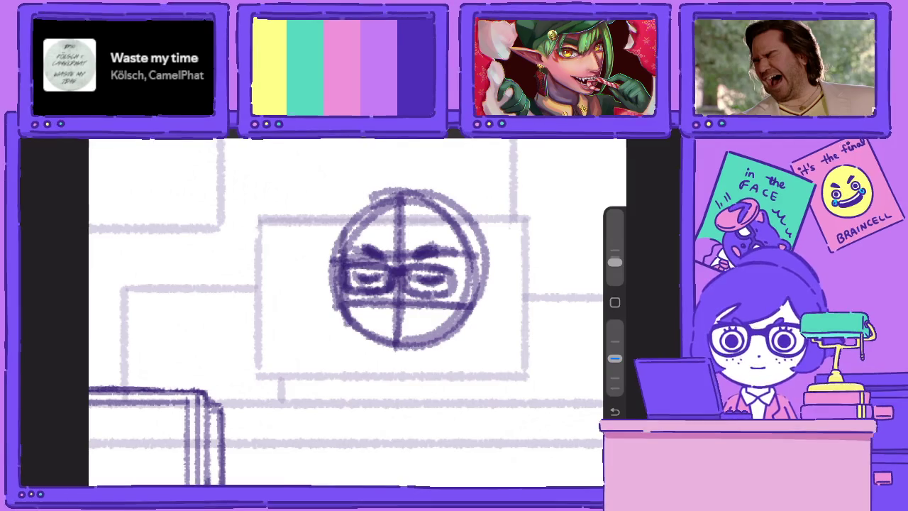
left_click_drag(341, 246, 369, 339)
left_click_drag(346, 305, 410, 355)
left_click_drag(352, 321, 436, 360)
left_click_drag(471, 315, 390, 355)
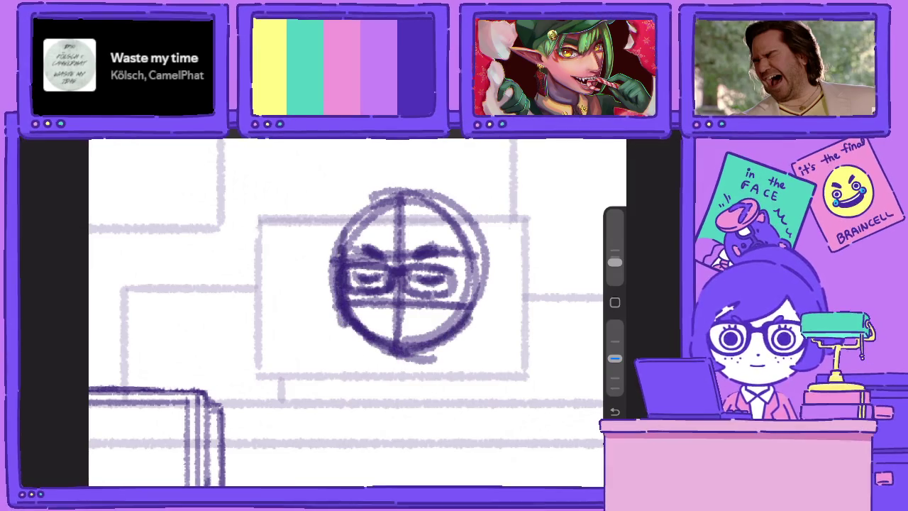
left_click_drag(482, 242, 412, 353)
left_click_drag(430, 196, 486, 312)
left_click_drag(482, 255, 412, 342)
left_click_drag(360, 213, 483, 260)
left_click_drag(443, 203, 484, 302)
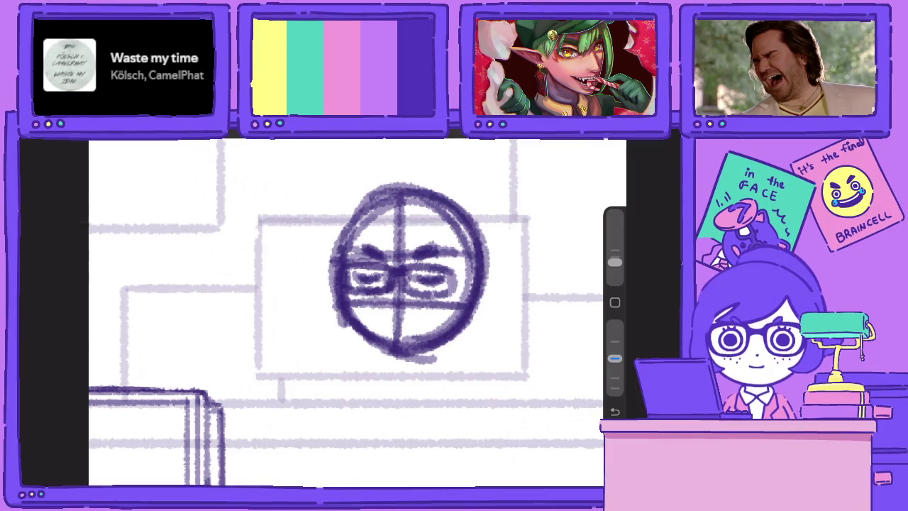
left_click_drag(347, 252, 446, 185)
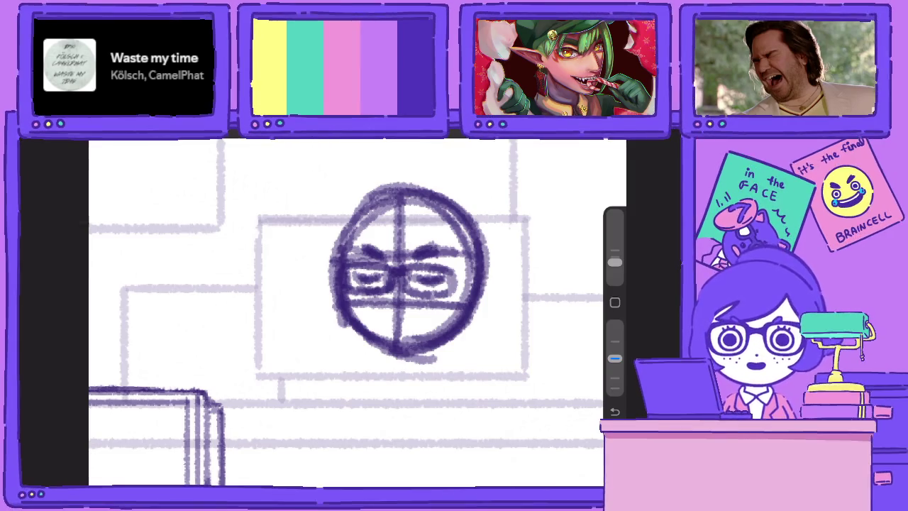
scroll(355, 312, "down", 5)
scroll(355, 312, "down", 2)
scroll(355, 312, "up", 2)
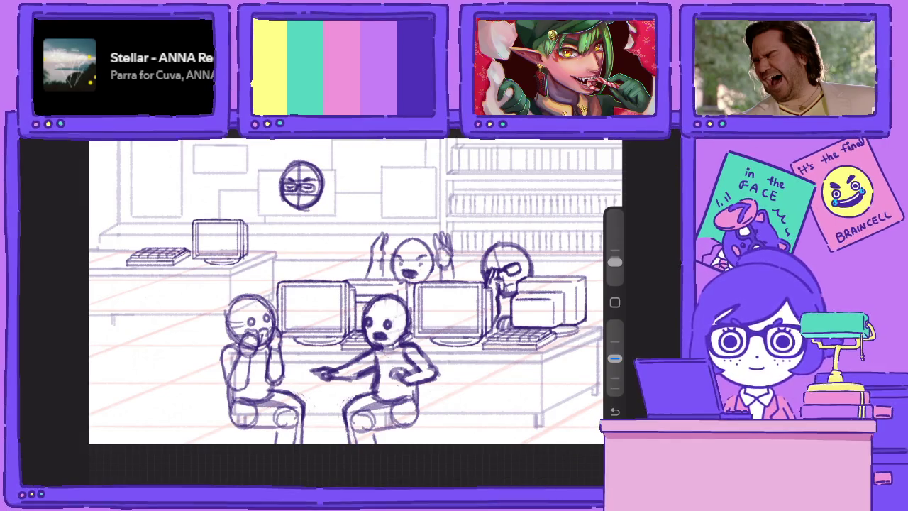
scroll(301, 184, "up", 2)
Erase the guide lines and stray marks around the glasses and eyebrows
scroll(302, 185, "up", 5)
scroll(302, 184, "up", 2)
scroll(383, 284, "down", 1)
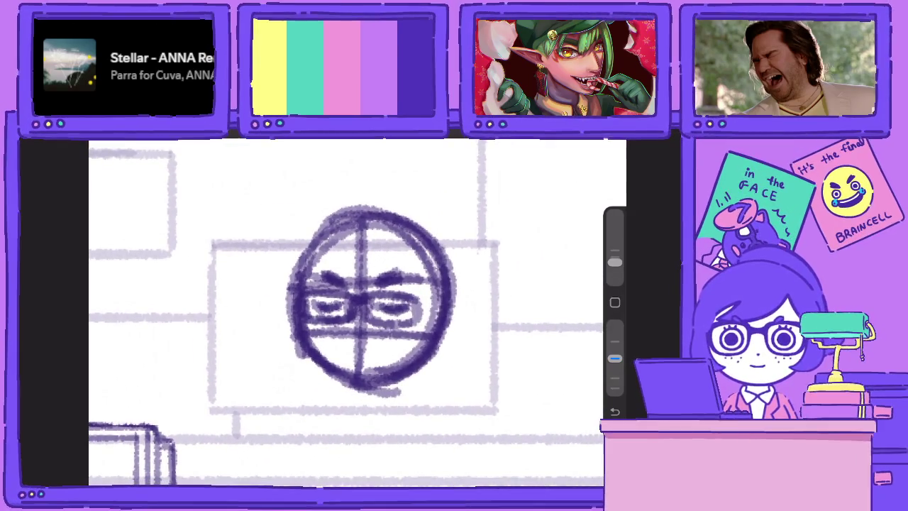
left_click_drag(615, 359, 614, 324)
mouse_move(405, 391)
left_mouse_down()
mouse_move(367, 390)
mouse_move(351, 369)
mouse_move(426, 330)
mouse_move(366, 376)
mouse_move(317, 346)
left_mouse_up()
mouse_move(362, 364)
left_mouse_down()
mouse_move(361, 309)
mouse_move(402, 337)
mouse_move(417, 330)
left_mouse_up()
mouse_move(349, 330)
left_mouse_down()
mouse_move(379, 339)
mouse_move(428, 312)
left_mouse_up()
left_click_drag(352, 335, 311, 332)
mouse_move(322, 281)
left_mouse_down()
mouse_move(311, 275)
mouse_move(306, 284)
left_mouse_up()
left_click_drag(355, 265, 362, 291)
mouse_move(354, 287)
left_mouse_down()
mouse_move(370, 256)
mouse_move(359, 239)
mouse_move(366, 229)
left_mouse_up()
left_click_drag(409, 288, 423, 268)
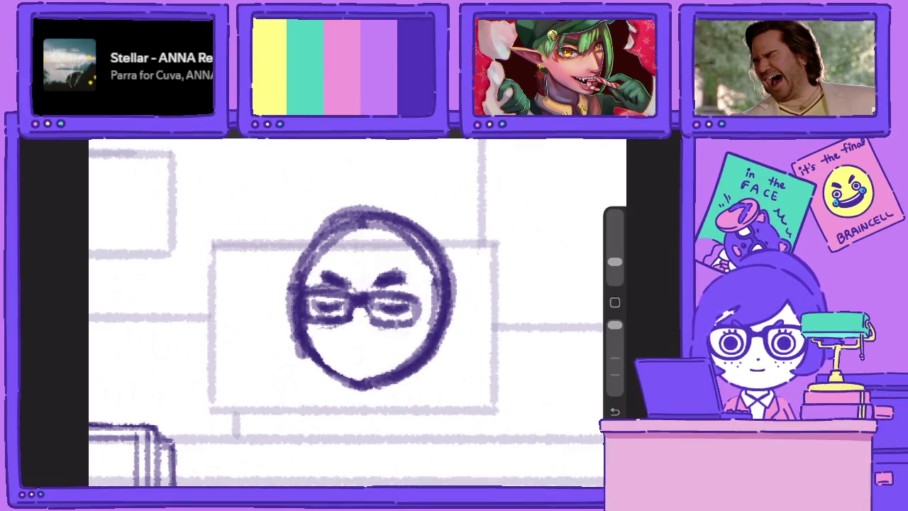
Draw a nose and mouth, and shade the hair around the head
left_click_drag(615, 325, 614, 359)
mouse_move(348, 323)
left_mouse_down()
mouse_move(348, 344)
mouse_move(390, 358)
left_mouse_up()
mouse_move(336, 341)
left_mouse_down()
mouse_move(329, 352)
mouse_move(367, 345)
mouse_move(420, 355)
mouse_move(433, 323)
mouse_move(388, 384)
mouse_move(362, 395)
mouse_move(331, 389)
mouse_move(312, 353)
mouse_move(308, 373)
mouse_move(338, 353)
mouse_move(292, 326)
mouse_move(345, 372)
mouse_move(419, 369)
mouse_move(323, 358)
mouse_move(291, 334)
left_mouse_up()
mouse_move(419, 245)
left_mouse_down()
mouse_move(348, 284)
mouse_move(419, 241)
mouse_move(319, 281)
left_mouse_up()
mouse_move(375, 240)
left_mouse_down()
mouse_move(328, 355)
mouse_move(334, 378)
left_mouse_up()
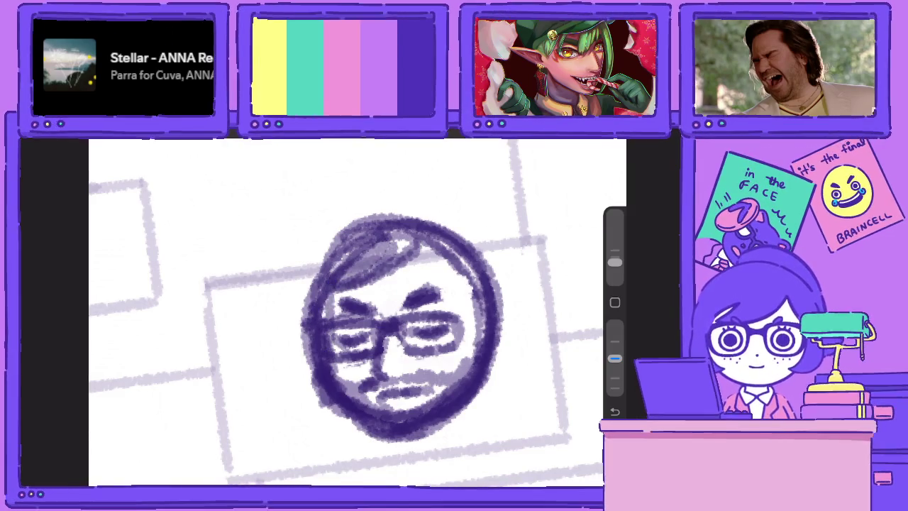
left_click_drag(411, 212, 496, 341)
mouse_move(333, 284)
left_mouse_down()
mouse_move(480, 339)
mouse_move(447, 213)
left_mouse_up()
mouse_move(398, 213)
left_mouse_down()
mouse_move(305, 305)
mouse_move(309, 351)
left_mouse_up()
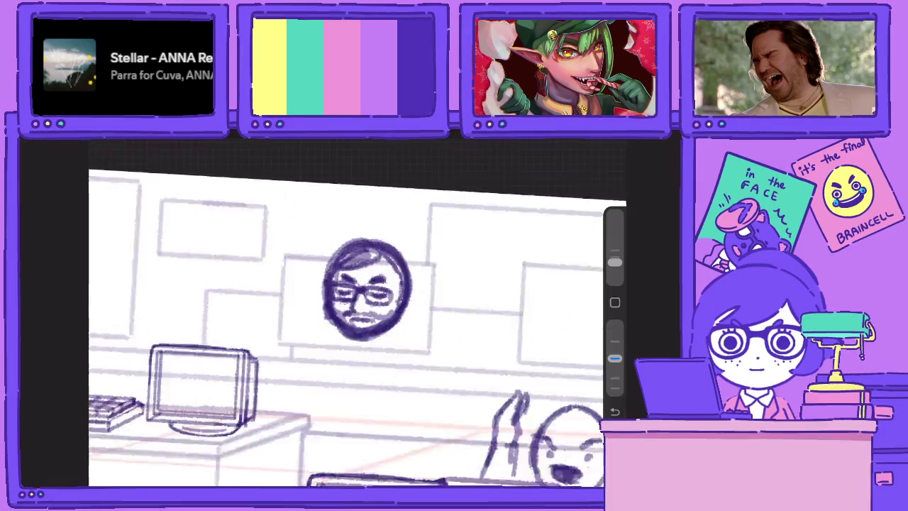
Lighten the lower-left head outline and the chin
scroll(358, 313, "down", 5)
scroll(359, 312, "up", 5)
scroll(397, 319, "up", 1)
left_click_drag(614, 358, 615, 325)
mouse_move(336, 422)
left_mouse_down()
mouse_move(299, 332)
mouse_move(334, 444)
left_mouse_up()
mouse_move(332, 408)
left_mouse_down()
mouse_move(376, 440)
mouse_move(469, 401)
left_mouse_up()
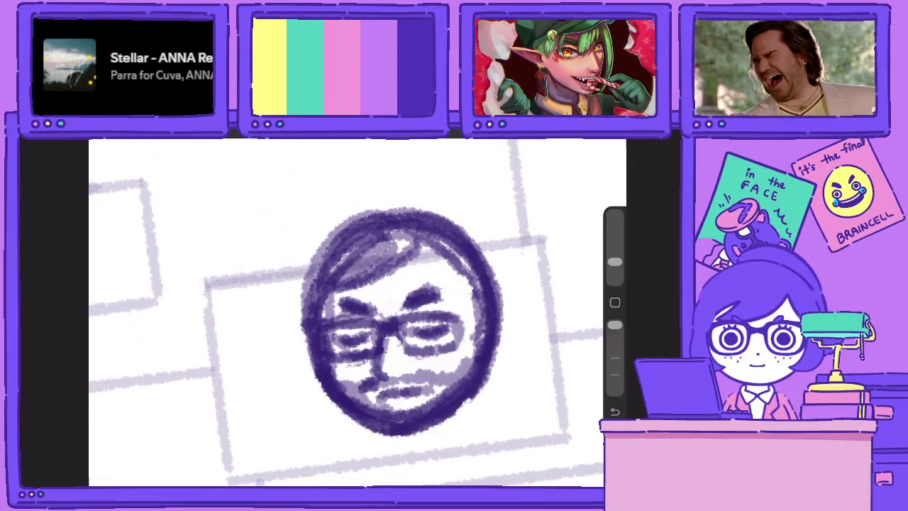
left_click_drag(615, 325, 615, 358)
Sketch a mug with its side, bottom and handle below the head
scroll(354, 312, "down", 2)
scroll(354, 312, "down", 1)
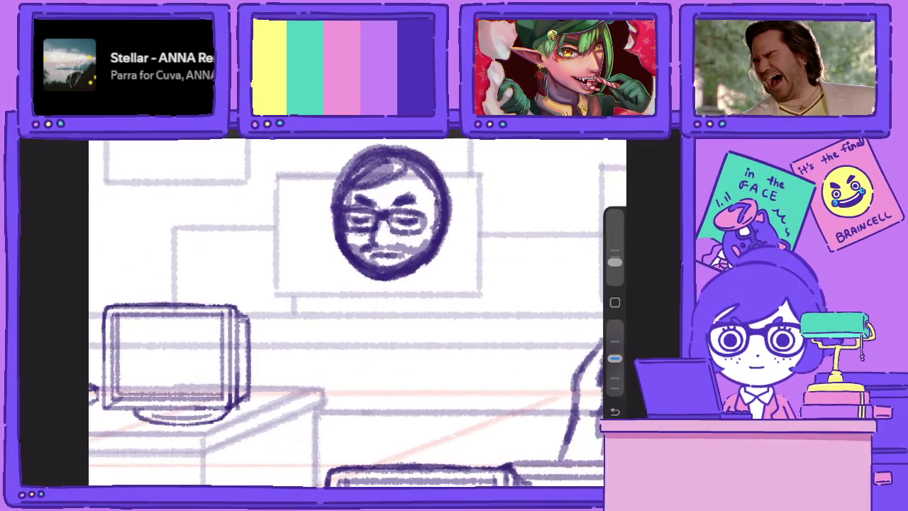
mouse_move(343, 312)
left_mouse_down()
mouse_move(402, 319)
mouse_move(342, 338)
mouse_move(348, 354)
mouse_move(395, 361)
left_mouse_up()
left_click_drag(400, 318, 395, 355)
mouse_move(347, 313)
left_mouse_down()
mouse_move(328, 328)
mouse_move(344, 353)
left_mouse_up()
Lasso the mug sketch and nudge it slightly right and down
key("s")
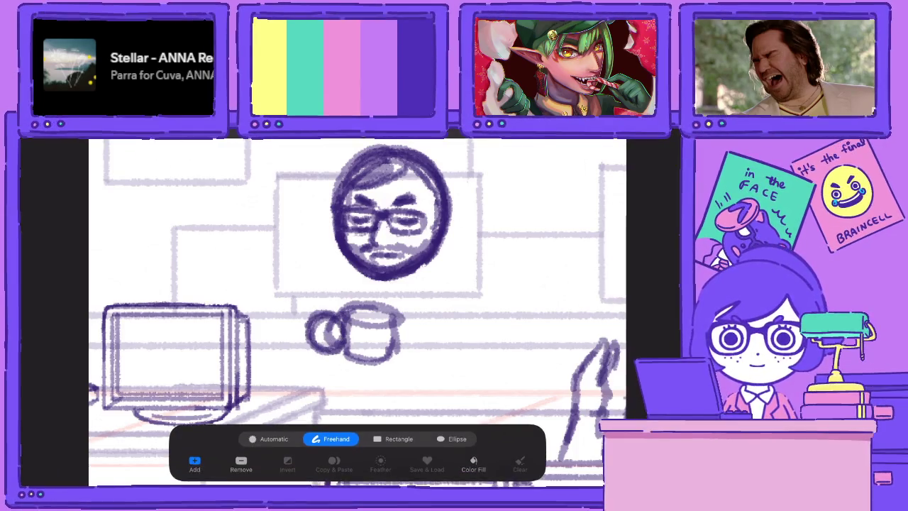
left_click_drag(330, 285, 397, 296)
key("v")
mouse_move(355, 333)
left_mouse_down()
mouse_move(367, 343)
mouse_move(272, 345)
mouse_move(326, 374)
mouse_move(278, 331)
mouse_move(299, 291)
mouse_move(324, 286)
left_mouse_up()
key("b")
Lasso the mug with the new hand stroke and reposition them slightly
key("s")
mouse_move(269, 256)
left_mouse_down()
mouse_move(446, 360)
mouse_move(269, 257)
left_mouse_up()
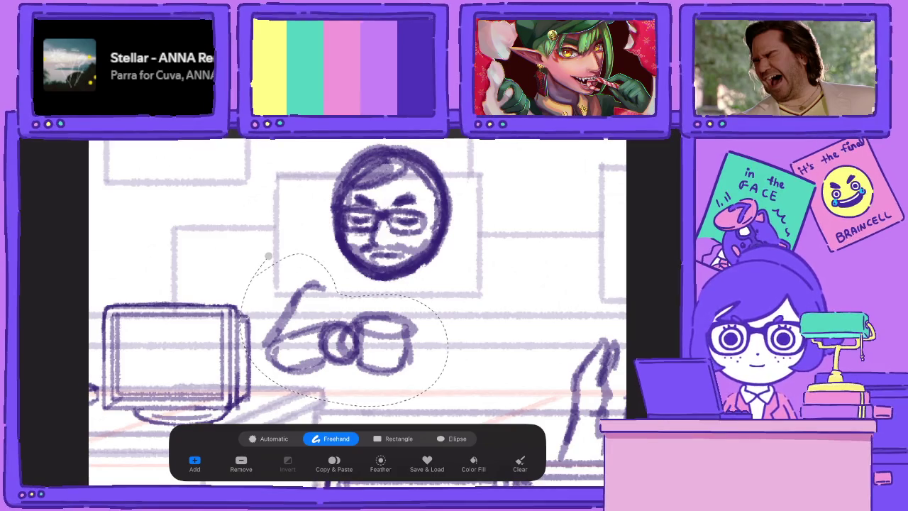
key("v")
left_click_drag(340, 326, 342, 325)
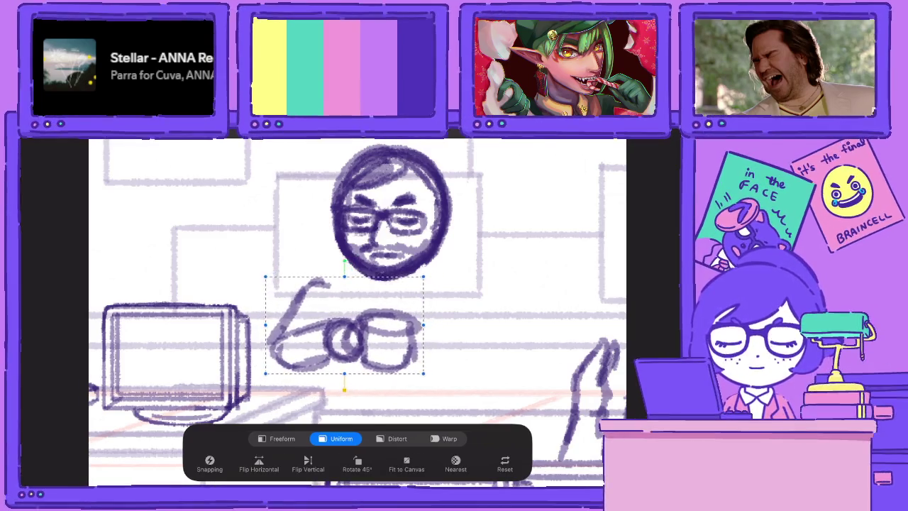
mouse_move(365, 277)
left_mouse_down()
mouse_move(388, 305)
mouse_move(356, 297)
mouse_move(367, 298)
left_mouse_up()
Draw the neck, right shoulder and arm, torso sides and left arm bending to the mug
mouse_move(415, 268)
left_mouse_down()
mouse_move(416, 293)
mouse_move(295, 293)
mouse_move(266, 362)
left_mouse_up()
mouse_move(423, 283)
left_mouse_down()
mouse_move(463, 298)
mouse_move(474, 375)
left_mouse_up()
mouse_move(462, 301)
left_mouse_down()
mouse_move(475, 375)
mouse_move(437, 395)
mouse_move(425, 425)
left_mouse_up()
mouse_move(332, 288)
left_mouse_down()
mouse_move(316, 335)
mouse_move(330, 426)
left_mouse_up()
mouse_move(337, 372)
left_mouse_down()
mouse_move(334, 429)
mouse_move(446, 409)
left_mouse_up()
mouse_move(335, 417)
left_mouse_down()
mouse_move(441, 420)
mouse_move(320, 351)
left_mouse_up()
mouse_move(332, 282)
left_mouse_down()
mouse_move(294, 328)
mouse_move(270, 383)
mouse_move(306, 387)
mouse_move(343, 353)
mouse_move(294, 394)
mouse_move(268, 349)
mouse_move(339, 325)
left_mouse_up()
left_click_drag(280, 357, 332, 325)
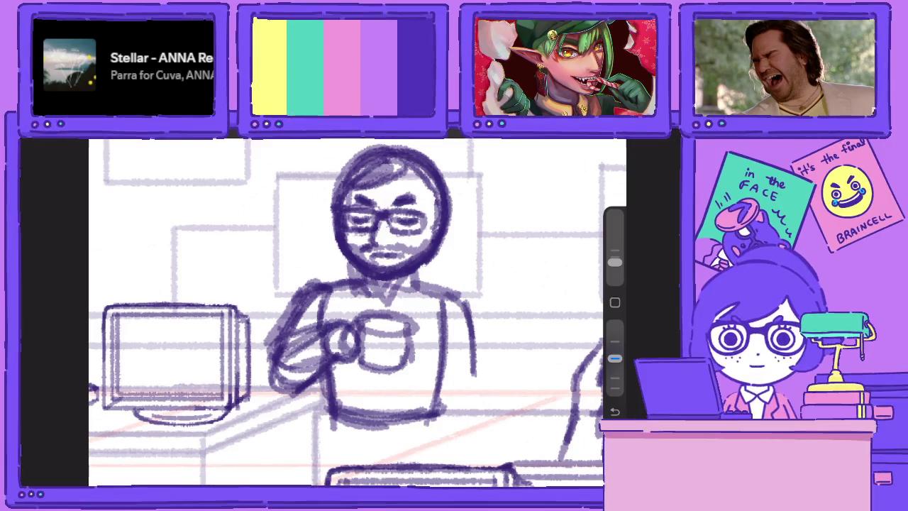
Clean up the forearm strokes and redraw the hand gripping the mug
left_click_drag(615, 358, 615, 325)
left_click_drag(313, 325, 283, 351)
mouse_move(315, 325)
left_mouse_down()
mouse_move(297, 344)
mouse_move(298, 375)
left_mouse_up()
left_click_drag(332, 338, 285, 374)
mouse_move(354, 351)
left_mouse_down()
mouse_move(336, 332)
mouse_move(333, 339)
left_mouse_up()
left_click_drag(615, 326, 615, 359)
left_click_drag(337, 352, 321, 352)
mouse_move(328, 330)
left_mouse_down()
mouse_move(321, 357)
mouse_move(302, 374)
left_mouse_up()
left_click_drag(318, 292, 276, 352)
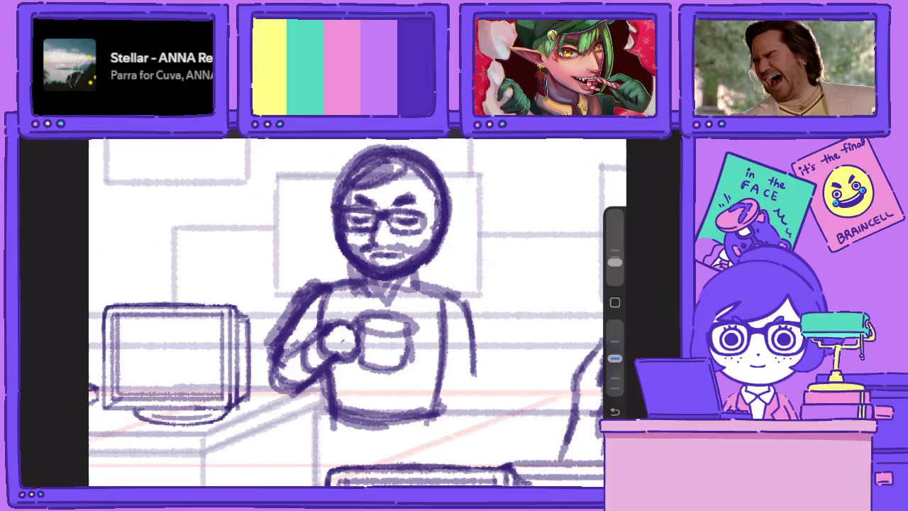
Darken the standing man's shoulder, arm and lower torso lines
left_click_drag(369, 283, 325, 288)
mouse_move(416, 269)
left_mouse_down()
mouse_move(419, 289)
mouse_move(464, 305)
mouse_move(471, 401)
left_mouse_up()
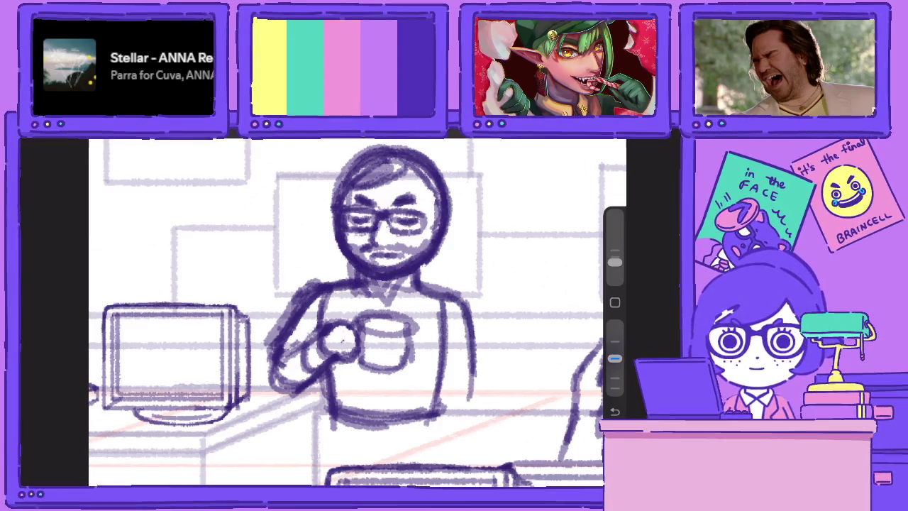
left_click_drag(467, 316, 468, 394)
left_click_drag(466, 346, 470, 416)
left_click_drag(470, 376, 473, 418)
left_click_drag(326, 376, 328, 466)
left_click_drag(444, 311, 442, 437)
scroll(358, 312, "down", 5)
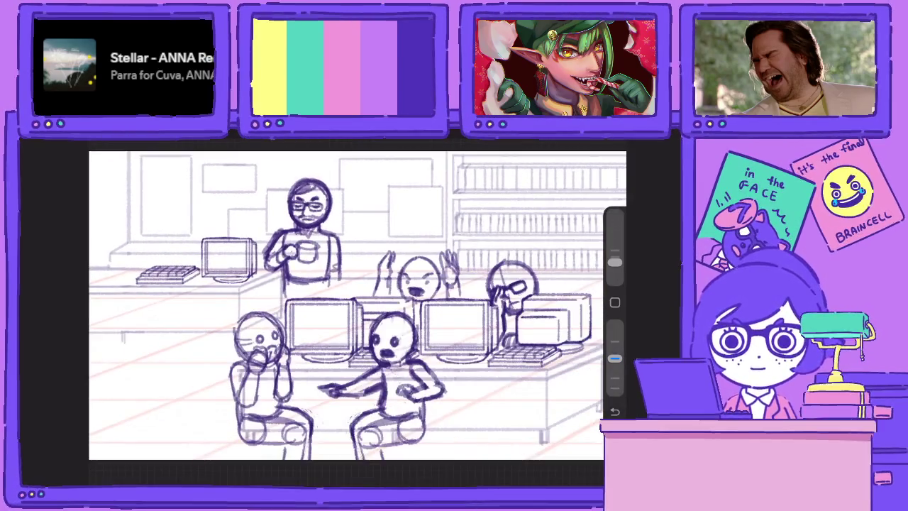
Uniformly scale the standing man up slightly to about 297 × 446 px
key("v")
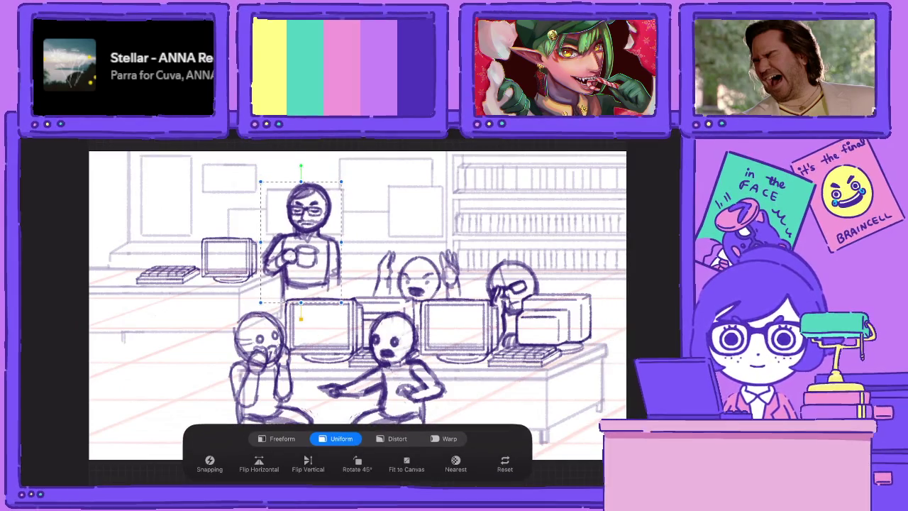
left_click_drag(261, 304, 255, 310)
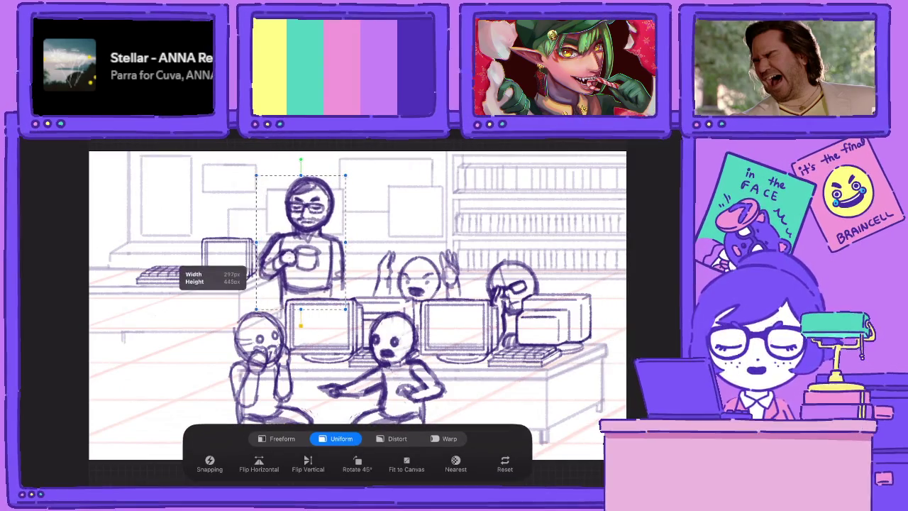
key("v")
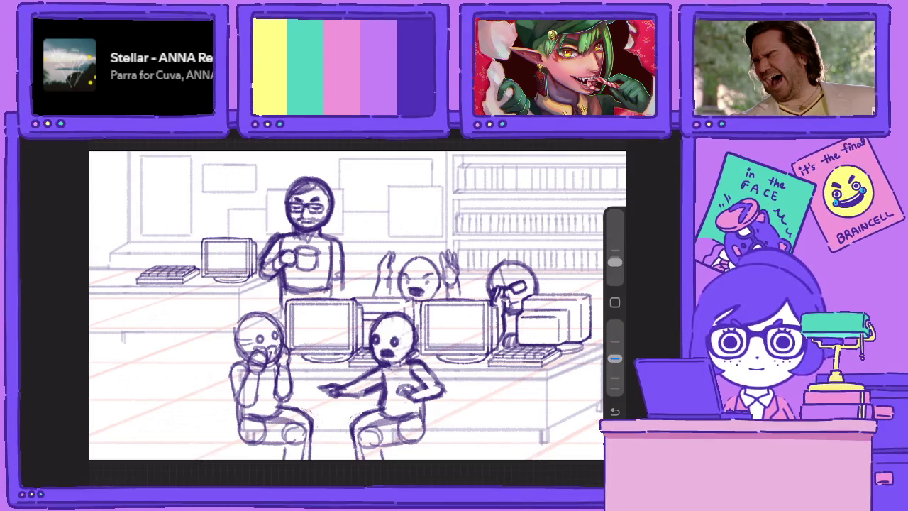
Merge the standing man's Layer 97 down into the layer below
key("l")
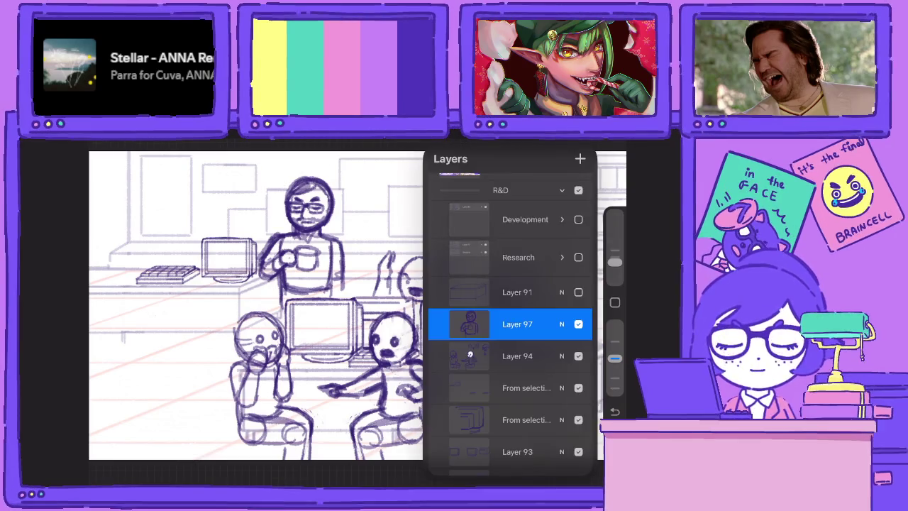
left_click(517, 324)
left_click(368, 412)
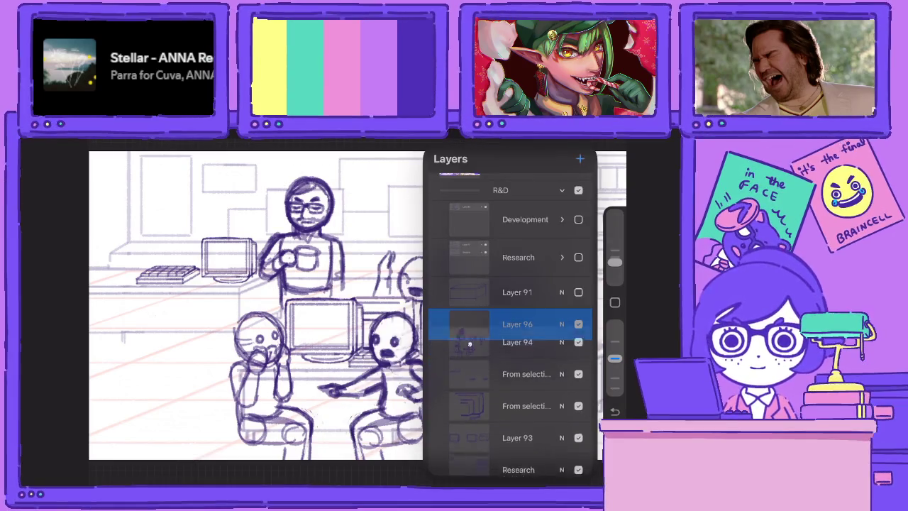
key("l")
scroll(167, 277, "up", 5)
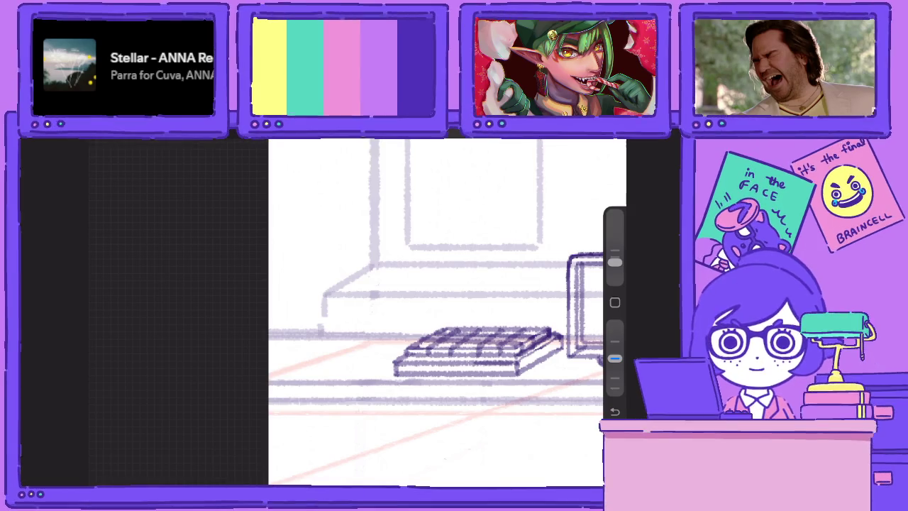
Sketch a round fishbowl with a fish beside the left keyboard, redoing one bad stroke
mouse_move(401, 304)
left_mouse_down()
mouse_move(298, 315)
mouse_move(401, 313)
mouse_move(391, 299)
mouse_move(305, 283)
mouse_move(397, 340)
mouse_move(298, 354)
mouse_move(298, 334)
left_mouse_up()
key("ctrl+z")
key("ctrl+z")
mouse_move(387, 281)
left_mouse_down()
mouse_move(301, 305)
mouse_move(394, 348)
mouse_move(334, 273)
mouse_move(306, 282)
mouse_move(387, 271)
mouse_move(302, 273)
mouse_move(295, 351)
mouse_move(379, 358)
mouse_move(397, 273)
mouse_move(354, 342)
left_mouse_up()
mouse_move(363, 297)
left_mouse_down()
mouse_move(387, 312)
mouse_move(315, 324)
mouse_move(341, 336)
left_mouse_up()
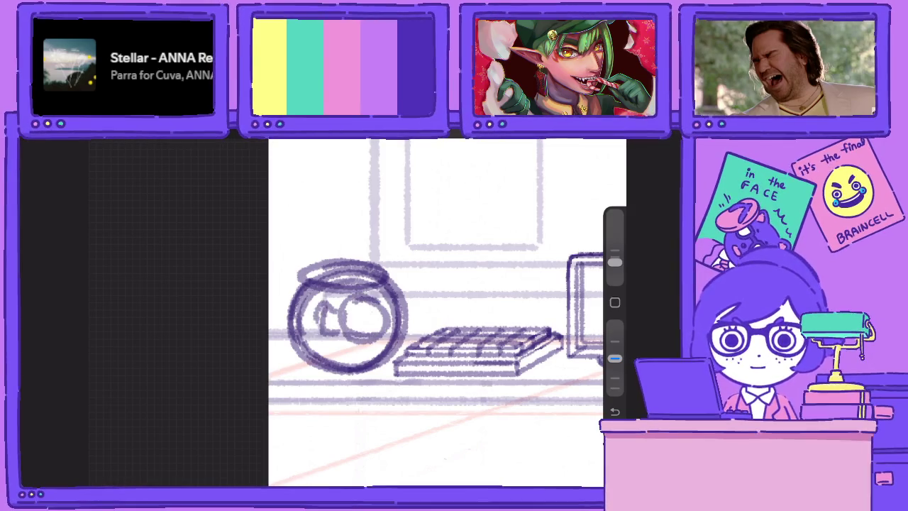
mouse_move(316, 297)
left_mouse_down()
mouse_move(302, 338)
mouse_move(330, 337)
mouse_move(376, 312)
mouse_move(383, 320)
mouse_move(354, 347)
mouse_move(358, 333)
mouse_move(387, 330)
left_mouse_up()
scroll(440, 312, "down", 2)
scroll(440, 312, "down", 2)
scroll(440, 312, "down", 2)
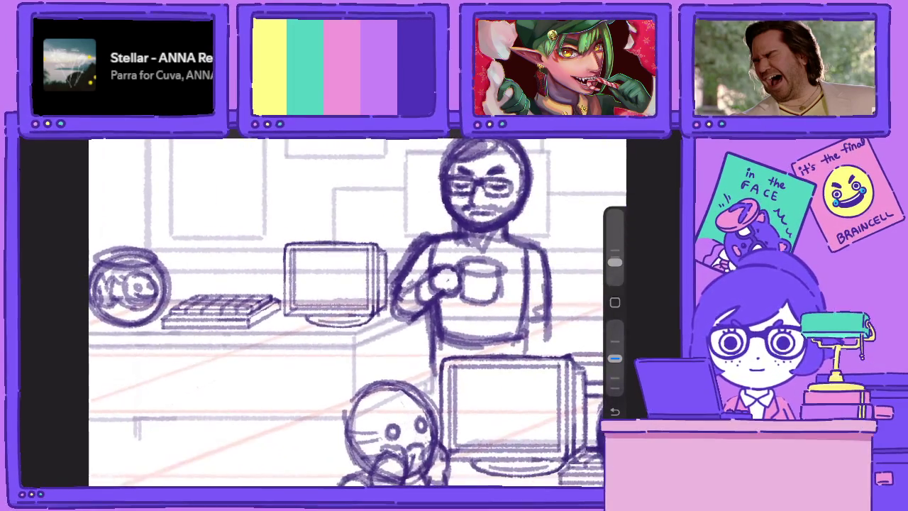
scroll(369, 333, "down", 1)
scroll(355, 319, "down", 2)
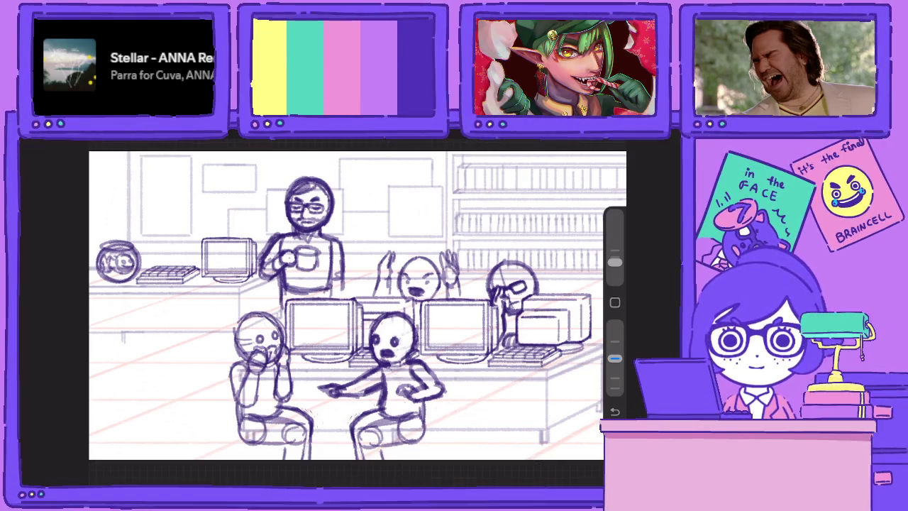
scroll(355, 312, "up", 2)
Merge Layer 96 down into Layer 94
key("l")
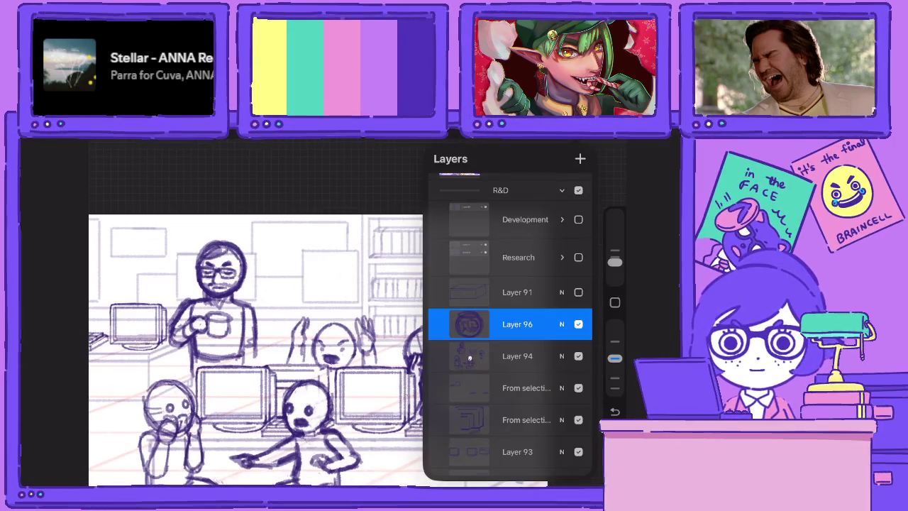
left_click(469, 325)
left_click(376, 410)
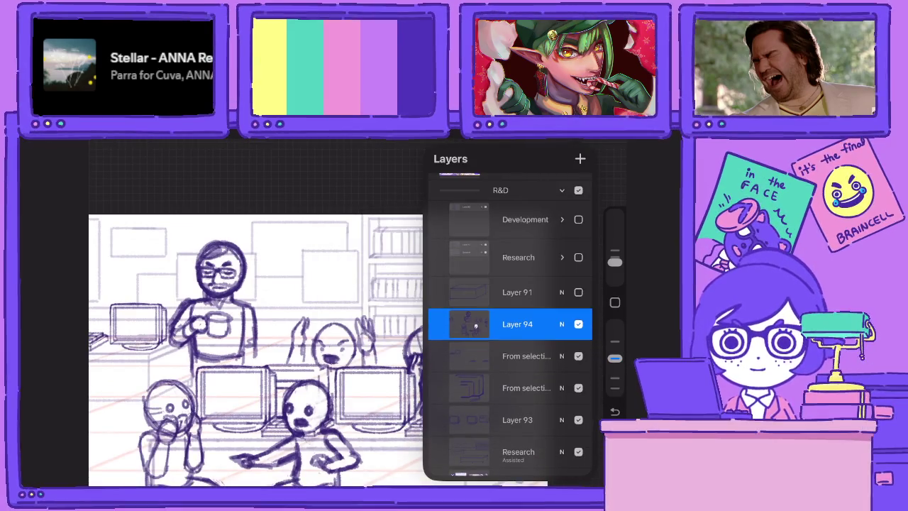
key("b")
key("b")
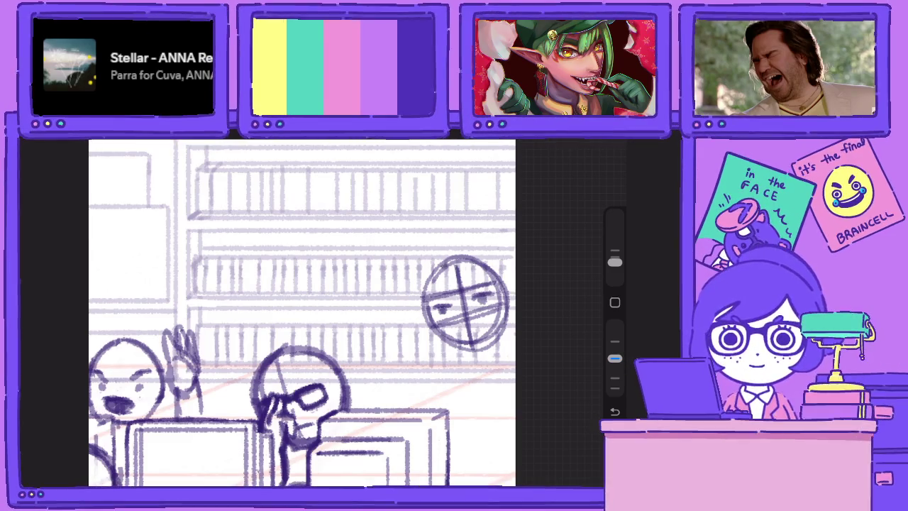
Strengthen the circled head's outline and draw a hand, an arm and a tilted rectangle
left_click_drag(430, 264, 425, 340)
mouse_move(425, 307)
left_mouse_down()
mouse_move(434, 348)
mouse_move(457, 358)
mouse_move(496, 355)
mouse_move(514, 284)
mouse_move(448, 253)
mouse_move(514, 333)
left_mouse_up()
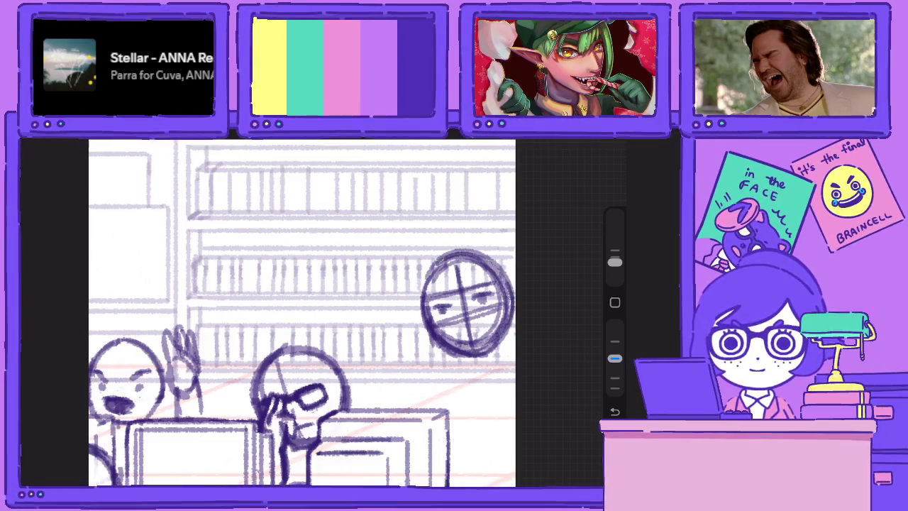
left_click_drag(454, 253, 420, 312)
left_click_drag(428, 263, 513, 305)
mouse_move(464, 356)
left_mouse_down()
mouse_move(425, 387)
mouse_move(451, 385)
mouse_move(453, 374)
mouse_move(447, 403)
mouse_move(464, 420)
mouse_move(452, 372)
mouse_move(466, 411)
left_mouse_up()
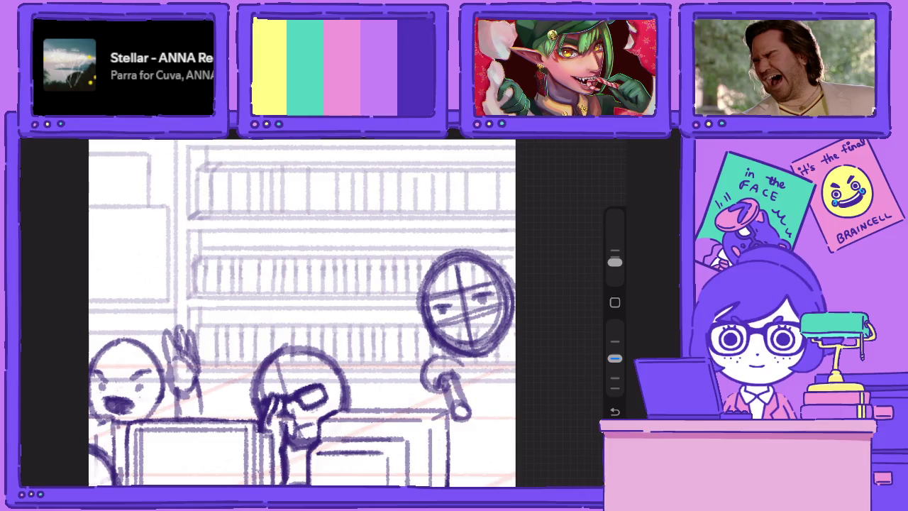
mouse_move(414, 339)
left_mouse_down()
mouse_move(407, 367)
mouse_move(434, 334)
mouse_move(360, 335)
mouse_move(329, 267)
mouse_move(398, 241)
left_mouse_up()
mouse_move(331, 269)
left_mouse_down()
mouse_move(429, 233)
mouse_move(451, 261)
mouse_move(417, 312)
mouse_move(491, 315)
mouse_move(459, 321)
mouse_move(465, 325)
left_mouse_up()
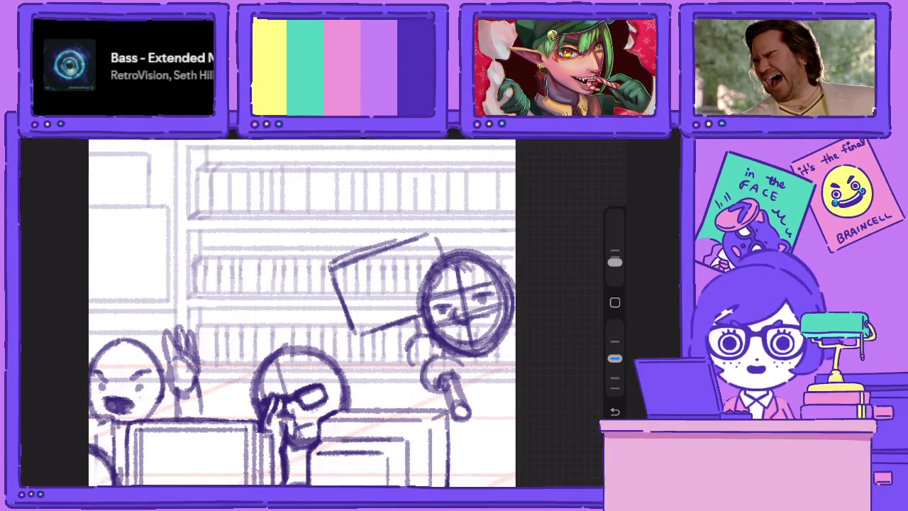
scroll(496, 277, "up", 3)
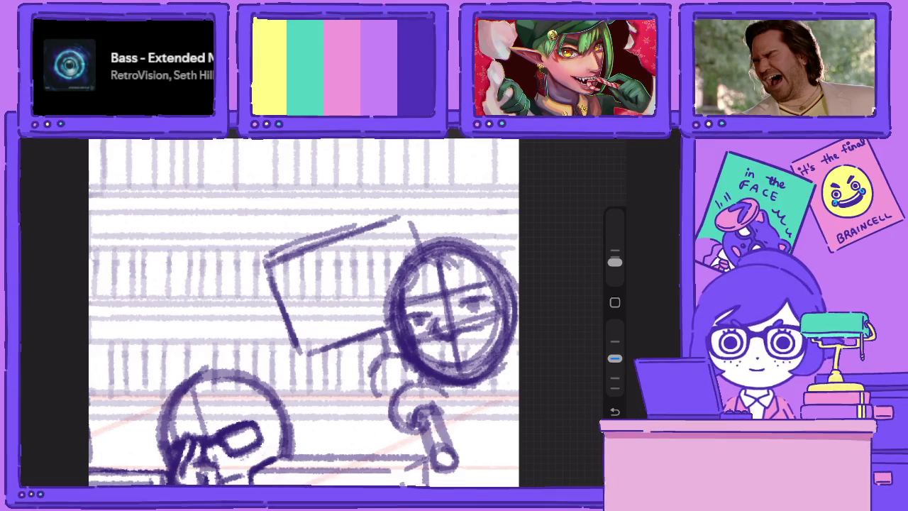
Darken the head circle and sketch the arc and lines of the shoulder
mouse_move(459, 229)
left_mouse_down()
mouse_move(403, 245)
mouse_move(380, 358)
left_mouse_up()
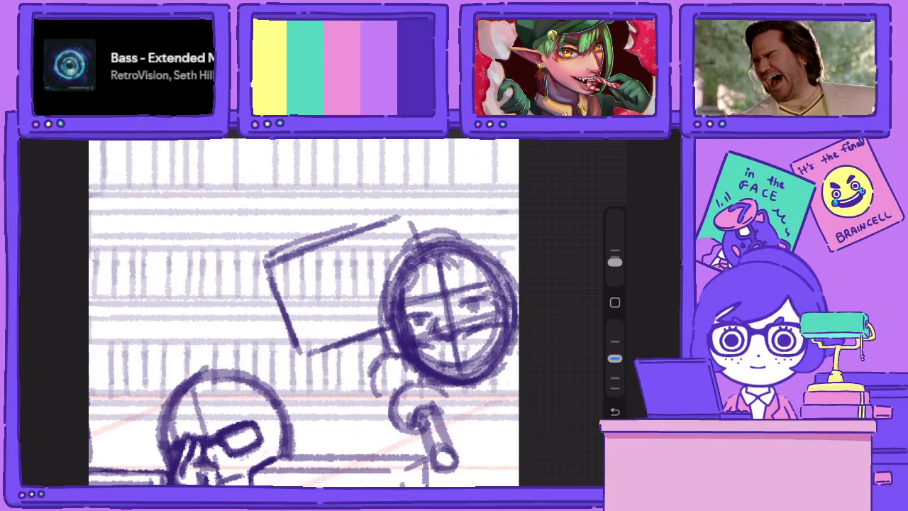
scroll(304, 312, "down", 3)
left_click_drag(484, 295, 458, 347)
left_click_drag(342, 325, 327, 378)
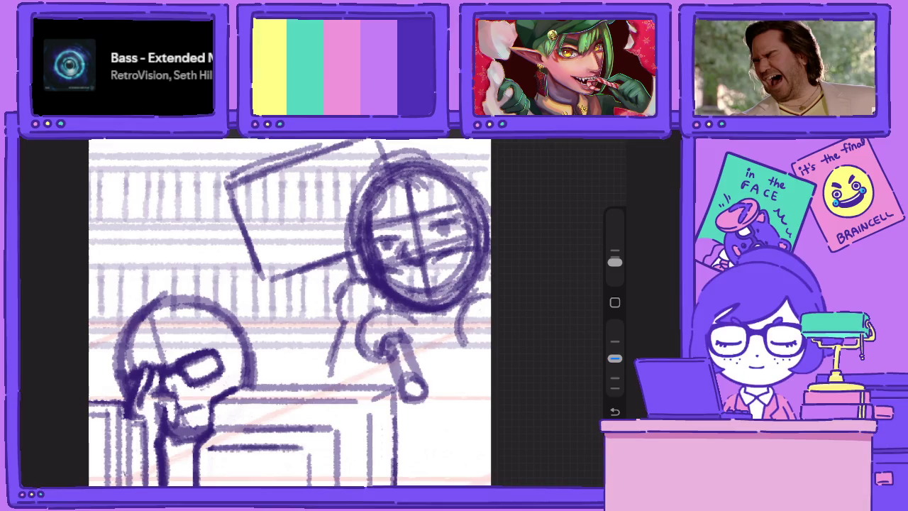
Sketch and darken the held cylinder, define the chin, and firm up the shoulder curve
mouse_move(424, 327)
left_mouse_down()
mouse_move(489, 383)
mouse_move(454, 397)
mouse_move(480, 419)
left_mouse_up()
mouse_move(426, 390)
left_mouse_down()
mouse_move(446, 417)
mouse_move(490, 387)
left_mouse_up()
left_click_drag(435, 419, 488, 380)
left_click_drag(487, 341, 452, 381)
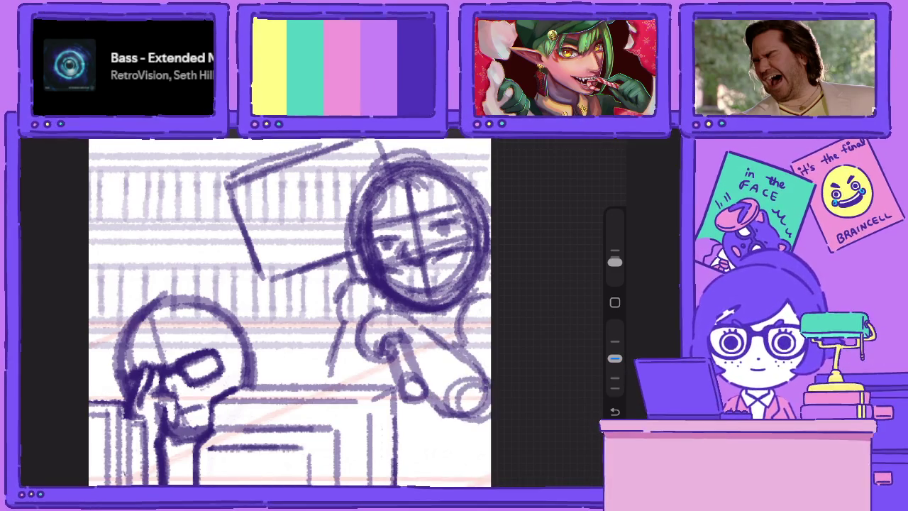
left_click_drag(411, 315, 489, 391)
mouse_move(410, 284)
left_mouse_down()
mouse_move(452, 274)
mouse_move(406, 286)
left_mouse_up()
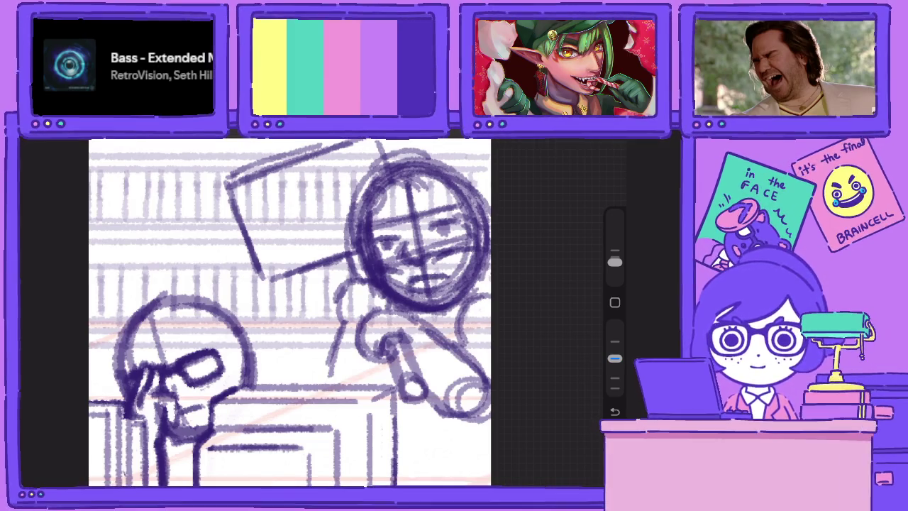
left_click_drag(490, 376, 470, 411)
left_click_drag(483, 294, 460, 355)
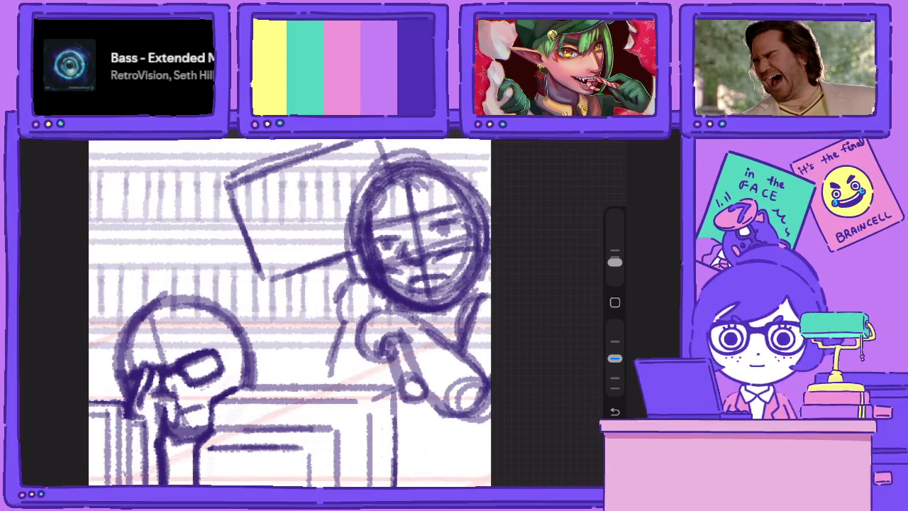
scroll(290, 312, "down", 5)
scroll(290, 312, "up", 5)
Move and enlarge the new figure by the shelves with a uniform transform
key("v")
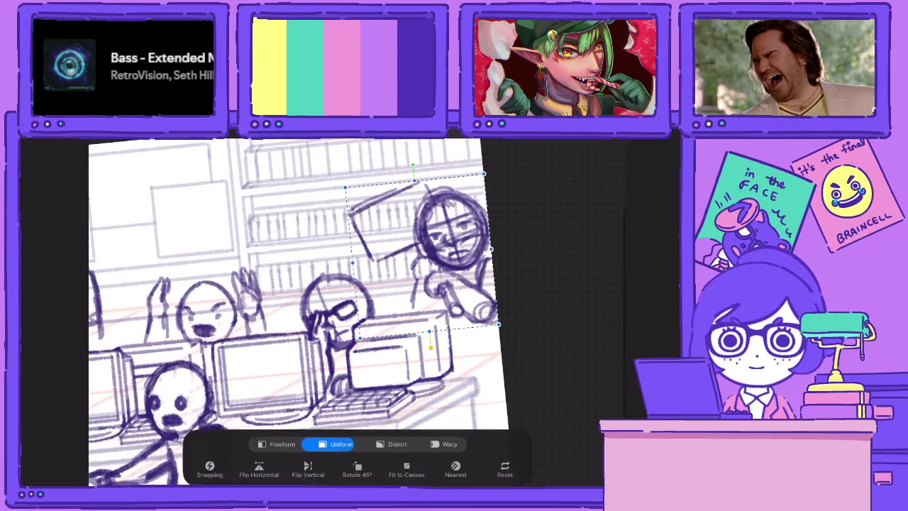
mouse_move(422, 256)
left_mouse_down()
mouse_move(398, 254)
mouse_move(430, 266)
left_mouse_up()
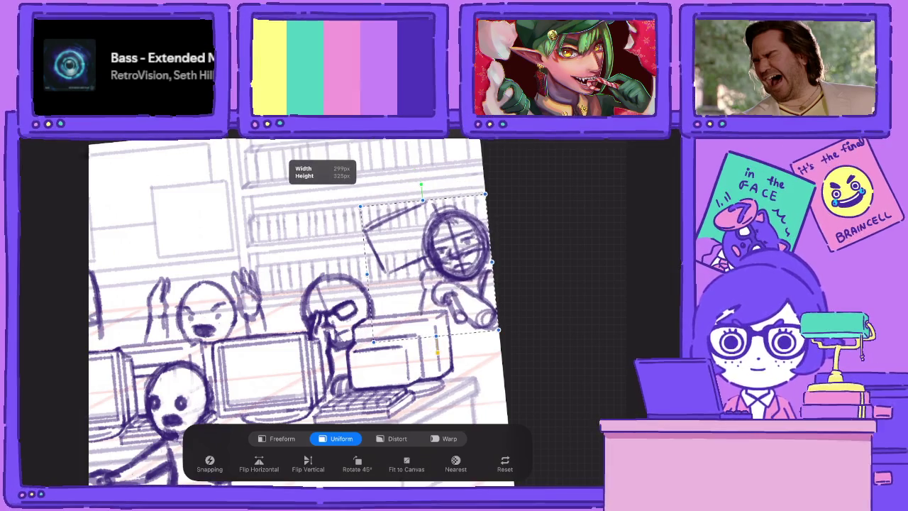
left_click_drag(373, 342, 364, 349)
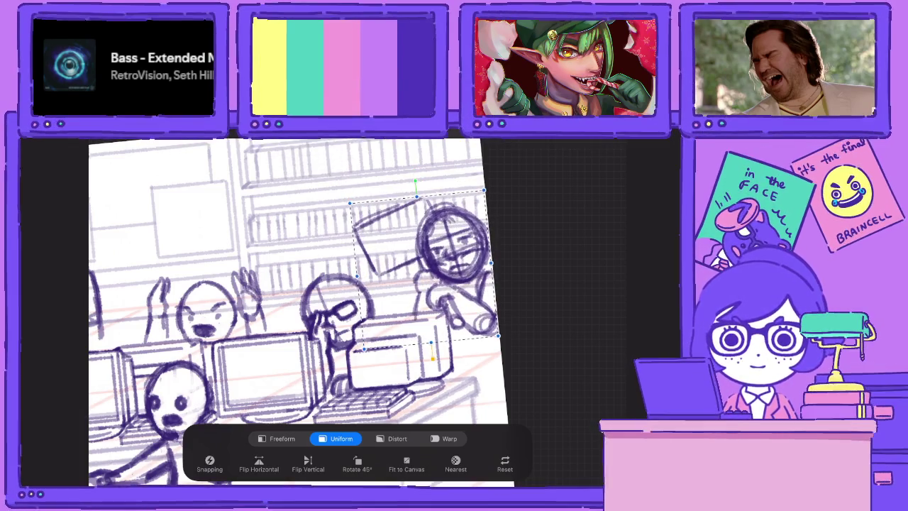
left_click_drag(426, 270, 424, 267)
Draw the figure's two eyebrows and darken both sides of its head
mouse_move(456, 316)
left_mouse_down()
mouse_move(456, 357)
mouse_move(500, 331)
mouse_move(455, 370)
left_mouse_up()
scroll(302, 312, "down", 3)
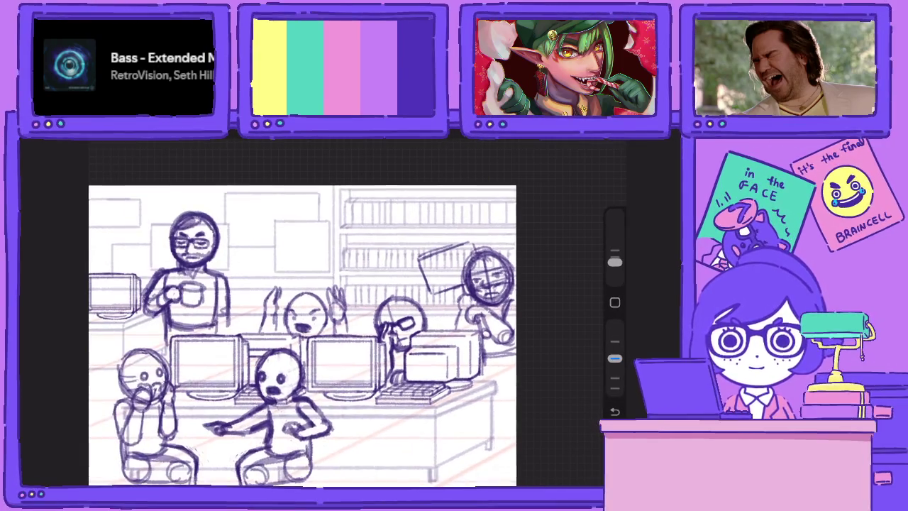
scroll(496, 269, "up", 5)
mouse_move(430, 277)
left_mouse_down()
mouse_move(398, 285)
mouse_move(393, 318)
left_mouse_up()
left_click_drag(398, 286, 395, 332)
left_click_drag(430, 293, 456, 288)
left_click_drag(396, 305, 414, 301)
mouse_move(430, 259)
left_mouse_down()
mouse_move(486, 287)
mouse_move(489, 318)
left_mouse_up()
left_click_drag(614, 358, 615, 325)
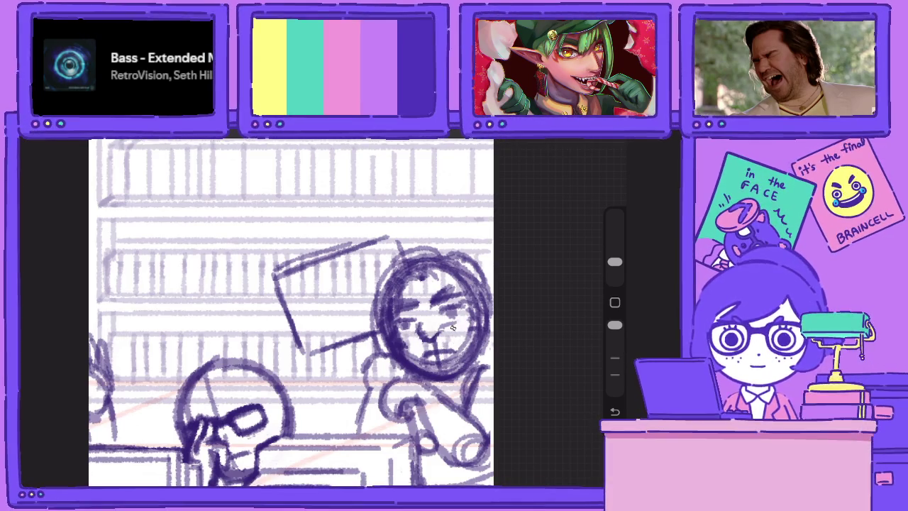
Lower the pencil opacity, add a nose, and shade the hair and side of the face
left_click_drag(614, 325, 614, 358)
mouse_move(424, 312)
left_mouse_down()
mouse_move(414, 350)
mouse_move(401, 351)
mouse_move(475, 327)
mouse_move(409, 359)
left_mouse_up()
mouse_move(476, 268)
left_mouse_down()
mouse_move(425, 287)
mouse_move(370, 352)
mouse_move(380, 358)
mouse_move(359, 365)
left_mouse_up()
scroll(291, 312, "down", 3)
scroll(355, 305, "down", 2)
scroll(354, 305, "up", 3)
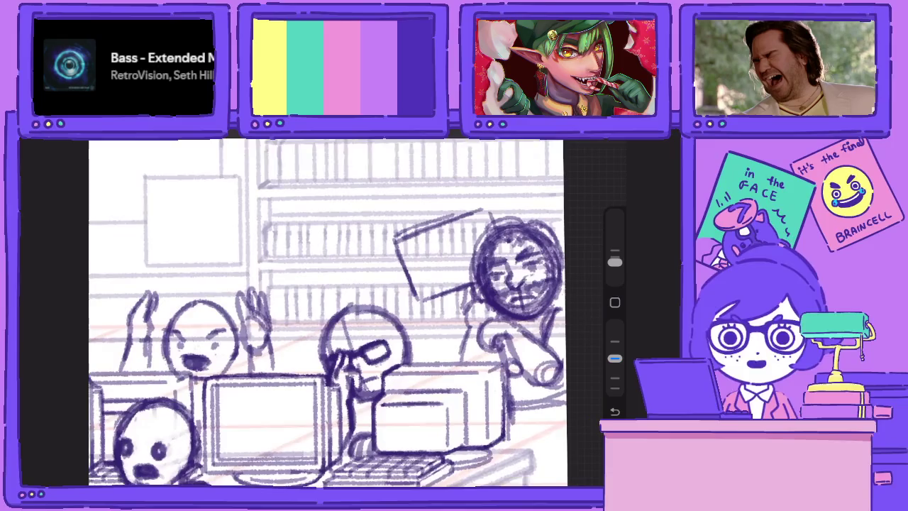
Check Layer 96's options in the Layers panel, then close the panel
key("l")
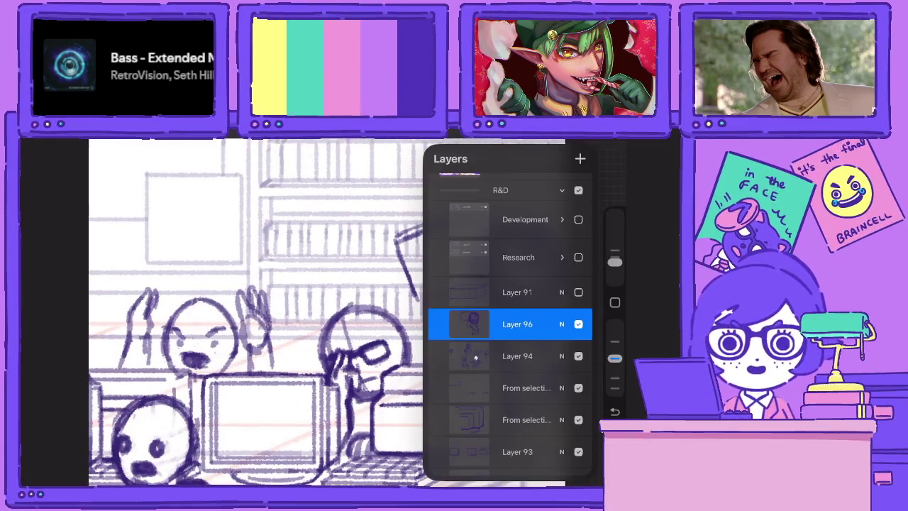
left_click(517, 323)
left_click(518, 323)
left_click(248, 248)
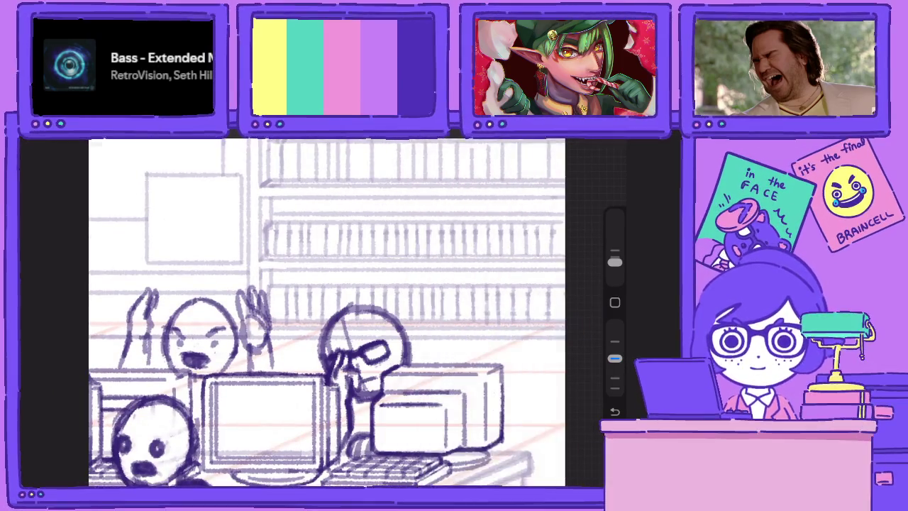
scroll(326, 313, "up", 2)
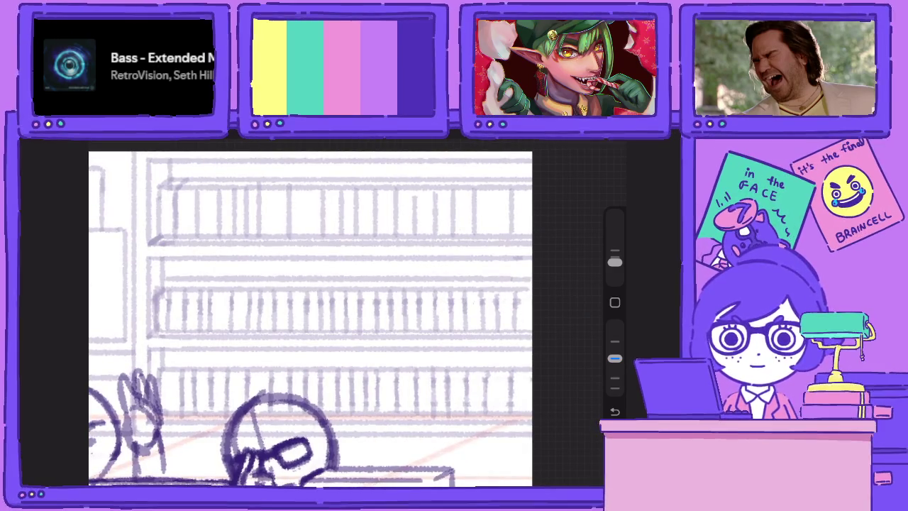
Draw the falling figure's round head and rough loops for its body
mouse_move(455, 256)
left_mouse_down()
mouse_move(434, 325)
mouse_move(455, 241)
mouse_move(489, 313)
mouse_move(496, 284)
mouse_move(446, 328)
mouse_move(461, 244)
left_mouse_up()
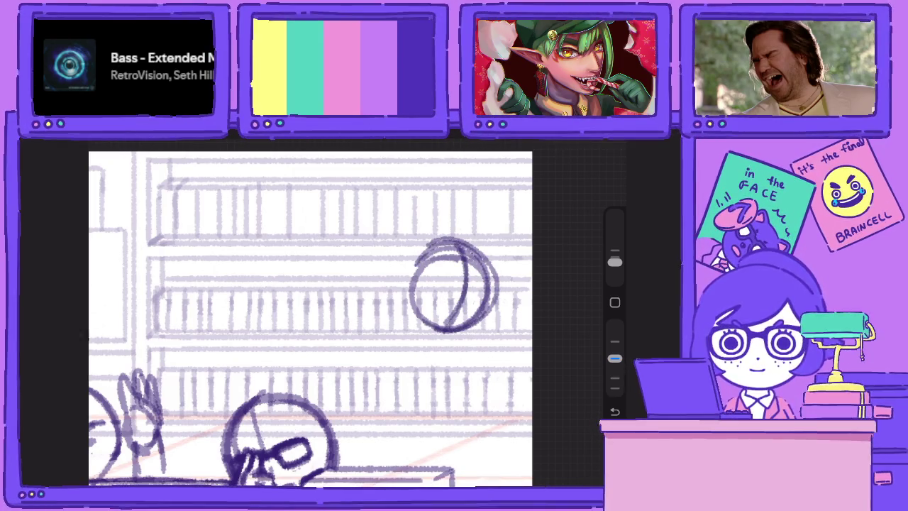
mouse_move(416, 278)
left_mouse_down()
mouse_move(410, 316)
mouse_move(395, 290)
mouse_move(383, 290)
mouse_move(411, 311)
mouse_move(377, 287)
mouse_move(434, 325)
mouse_move(391, 340)
left_mouse_up()
left_click_drag(421, 316, 447, 398)
mouse_move(426, 359)
left_mouse_down()
mouse_move(465, 376)
mouse_move(477, 355)
mouse_move(432, 360)
mouse_move(437, 397)
mouse_move(468, 383)
mouse_move(401, 390)
left_mouse_up()
mouse_move(430, 333)
left_mouse_down()
mouse_move(437, 369)
mouse_move(415, 369)
left_mouse_up()
mouse_move(398, 302)
left_mouse_down()
mouse_move(432, 335)
mouse_move(389, 368)
left_mouse_up()
left_click_drag(395, 333, 404, 390)
mouse_move(392, 352)
left_mouse_down()
mouse_move(430, 401)
mouse_move(461, 379)
left_mouse_up()
left_click_drag(614, 358, 614, 325)
Lighten and partly erase the figure's lower loop and middle strokes
mouse_move(468, 376)
left_mouse_down()
mouse_move(428, 401)
mouse_move(464, 366)
left_mouse_up()
mouse_move(415, 390)
left_mouse_down()
mouse_move(412, 359)
mouse_move(428, 370)
mouse_move(426, 345)
mouse_move(404, 329)
left_mouse_up()
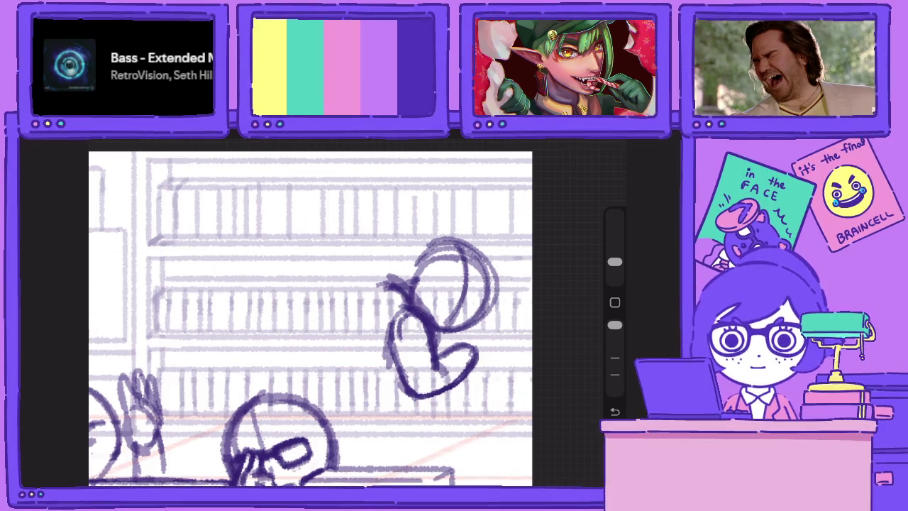
left_click_drag(614, 325, 614, 358)
left_click_drag(389, 281, 423, 309)
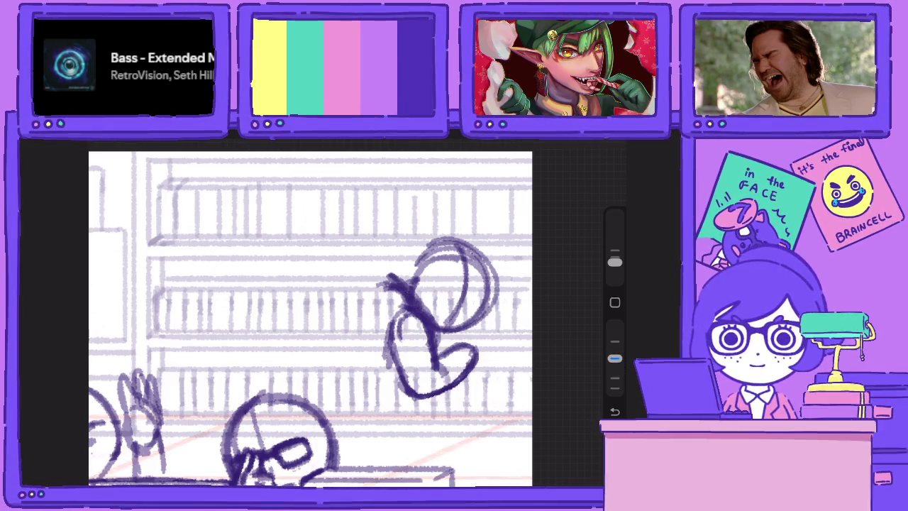
left_click_drag(615, 358, 614, 325)
mouse_move(398, 309)
left_mouse_down()
mouse_move(426, 334)
mouse_move(419, 329)
left_mouse_up()
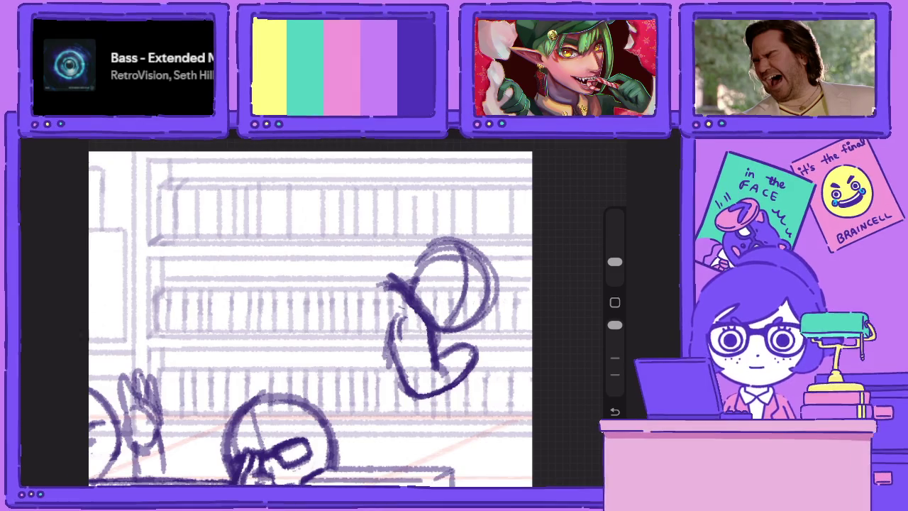
Redraw and darken the lower loop's outline, curving strokes into the figure
mouse_move(469, 371)
left_mouse_down()
mouse_move(475, 358)
mouse_move(454, 357)
left_mouse_up()
left_click_drag(615, 325, 615, 358)
mouse_move(428, 396)
left_mouse_down()
mouse_move(486, 354)
mouse_move(483, 342)
left_mouse_up()
mouse_move(476, 374)
left_mouse_down()
mouse_move(462, 342)
mouse_move(403, 392)
left_mouse_up()
mouse_move(405, 360)
left_mouse_down()
mouse_move(425, 401)
mouse_move(438, 380)
left_mouse_up()
left_click_drag(614, 358, 614, 325)
left_click_drag(392, 359, 420, 396)
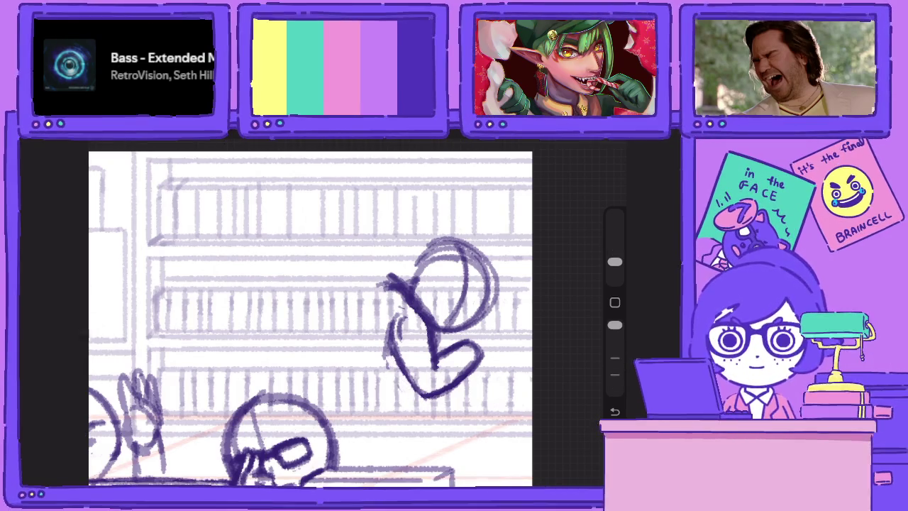
left_click_drag(614, 325, 615, 359)
mouse_move(412, 312)
left_mouse_down()
mouse_move(402, 374)
mouse_move(439, 312)
mouse_move(392, 369)
left_mouse_up()
Draw a hooked arm for the figure, undoing one bad stroke
mouse_move(409, 278)
left_mouse_down()
mouse_move(319, 324)
mouse_move(308, 350)
mouse_move(344, 317)
left_mouse_up()
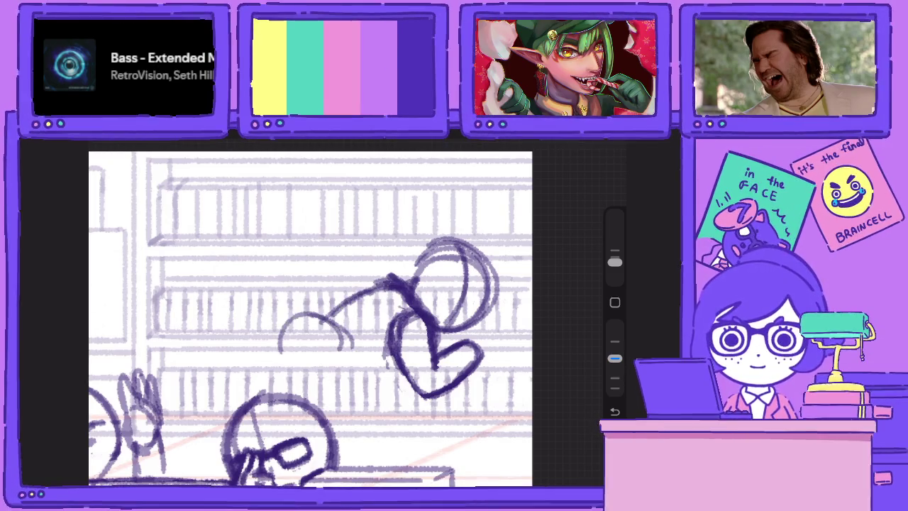
key("ctrl+z")
key("ctrl+z")
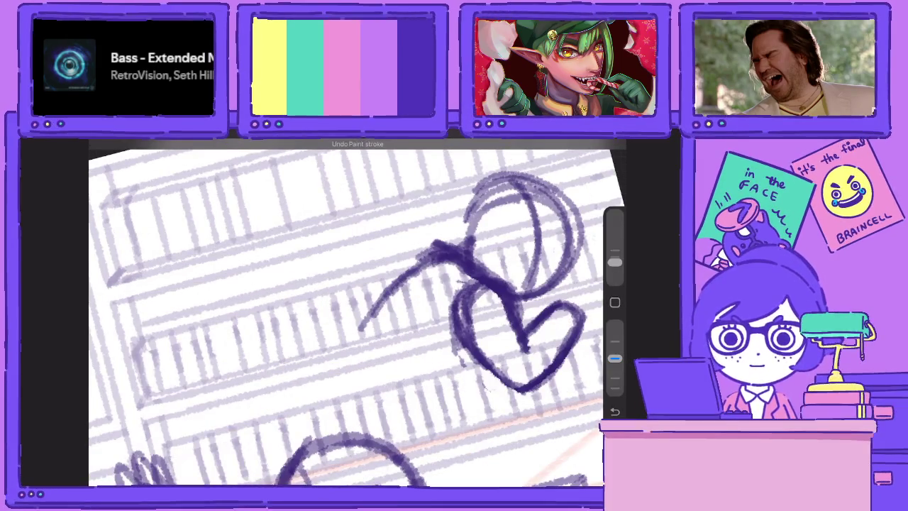
mouse_move(417, 350)
left_mouse_down()
mouse_move(355, 333)
mouse_move(332, 348)
mouse_move(325, 377)
left_mouse_up()
mouse_move(351, 325)
left_mouse_down()
mouse_move(347, 388)
mouse_move(391, 289)
mouse_move(414, 261)
mouse_move(447, 252)
left_mouse_up()
Erase and redraw the heart-shaped stroke's right lobe at adjusted opacity
left_click_drag(497, 319, 384, 334)
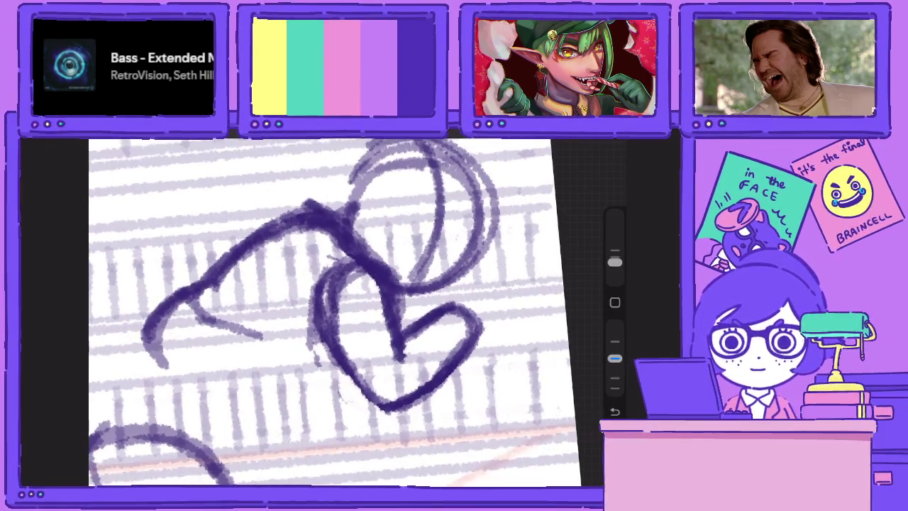
key("e")
left_click_drag(477, 328, 429, 400)
left_click_drag(457, 303, 419, 317)
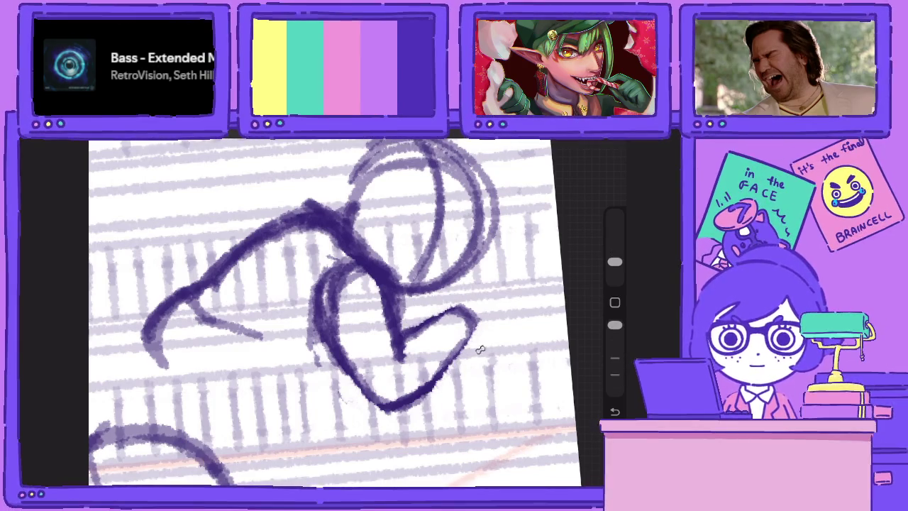
left_click_drag(474, 311, 451, 330)
left_click_drag(615, 325, 615, 358)
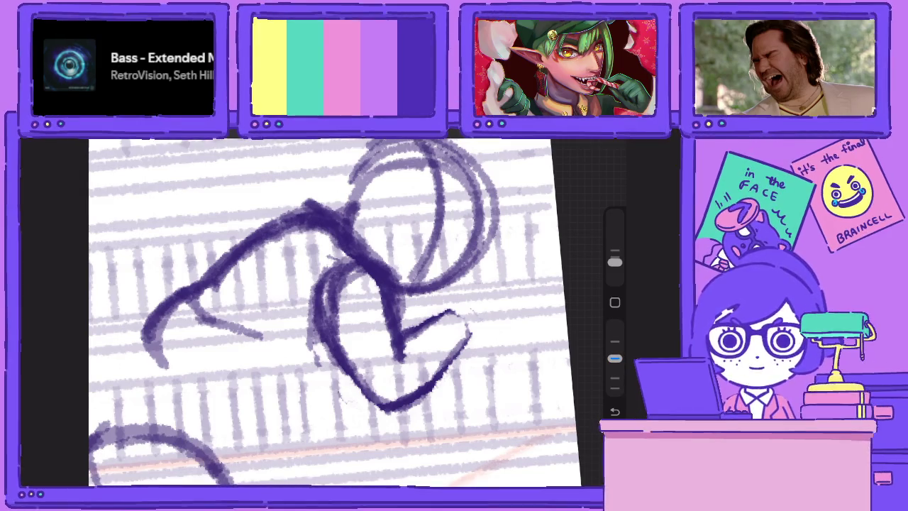
left_click_drag(458, 302, 465, 351)
mouse_move(433, 312)
left_mouse_down()
mouse_move(468, 348)
mouse_move(482, 305)
mouse_move(451, 292)
left_mouse_up()
left_click_drag(615, 359, 614, 325)
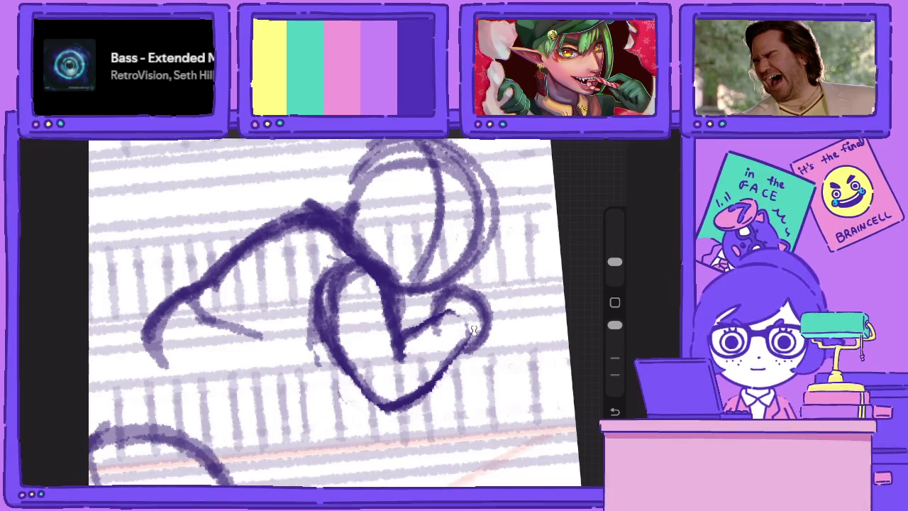
left_click_drag(469, 327, 486, 352)
left_click_drag(461, 303, 444, 330)
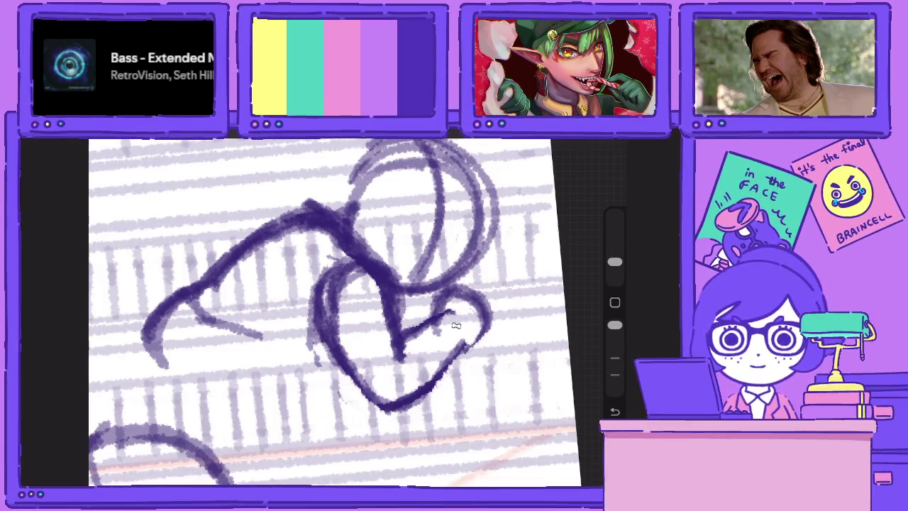
left_click_drag(614, 325, 614, 358)
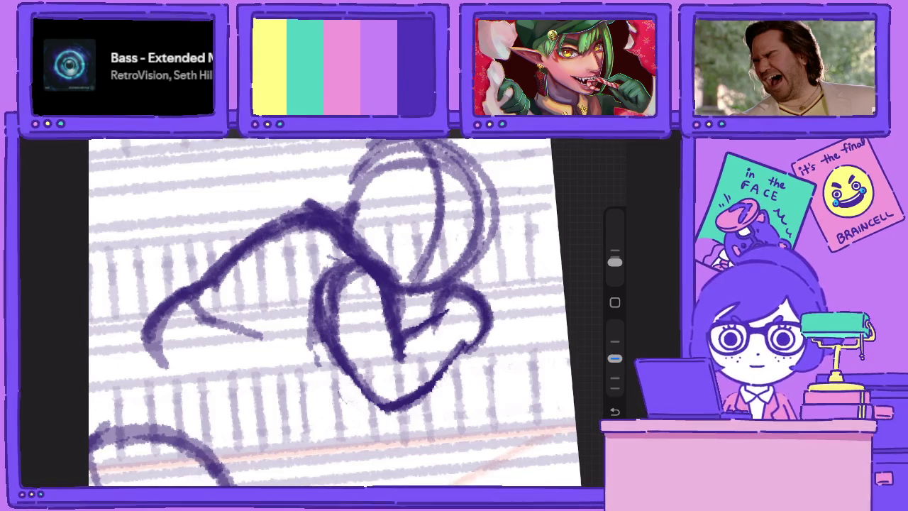
Add a dark-outlined stick shape at the figure's lower right
scroll(334, 313, "down", 2)
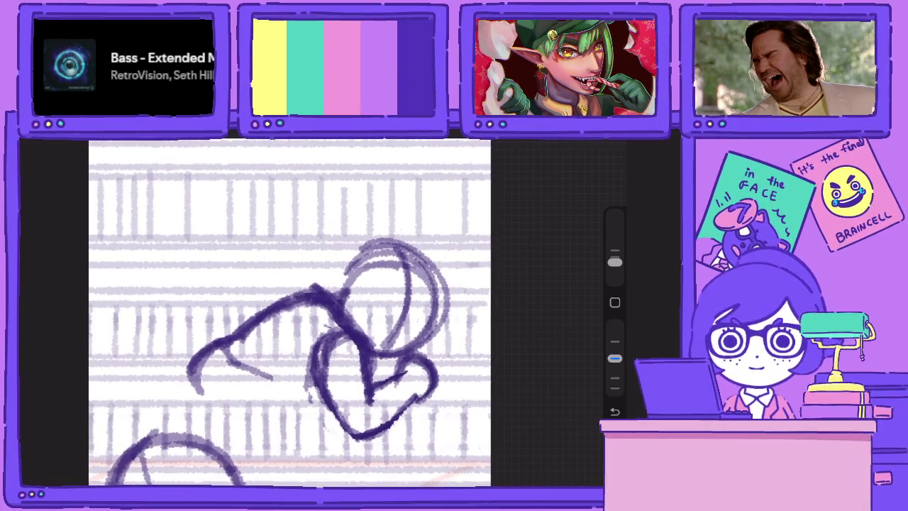
left_click_drag(399, 347, 367, 375)
mouse_move(429, 393)
left_mouse_down()
mouse_move(447, 438)
mouse_move(453, 423)
left_mouse_up()
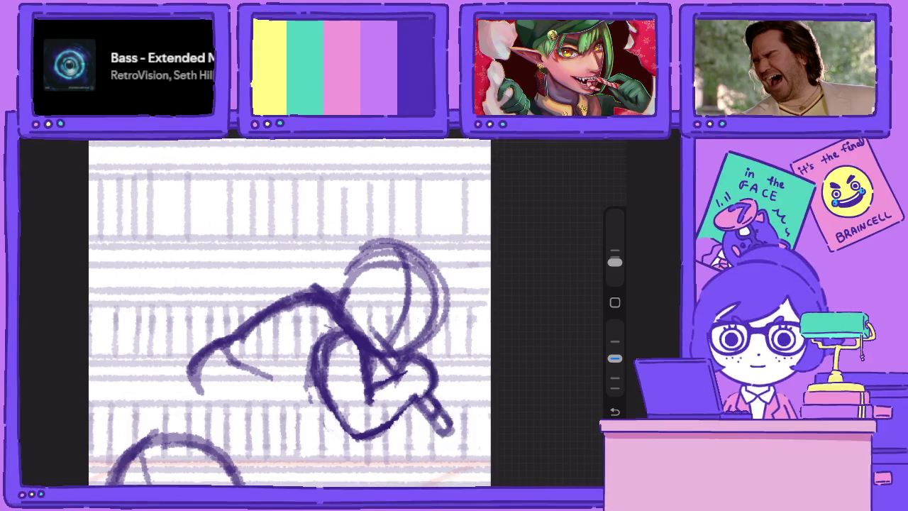
left_click_drag(615, 358, 614, 325)
left_click_drag(428, 401, 444, 426)
left_click_drag(614, 325, 615, 358)
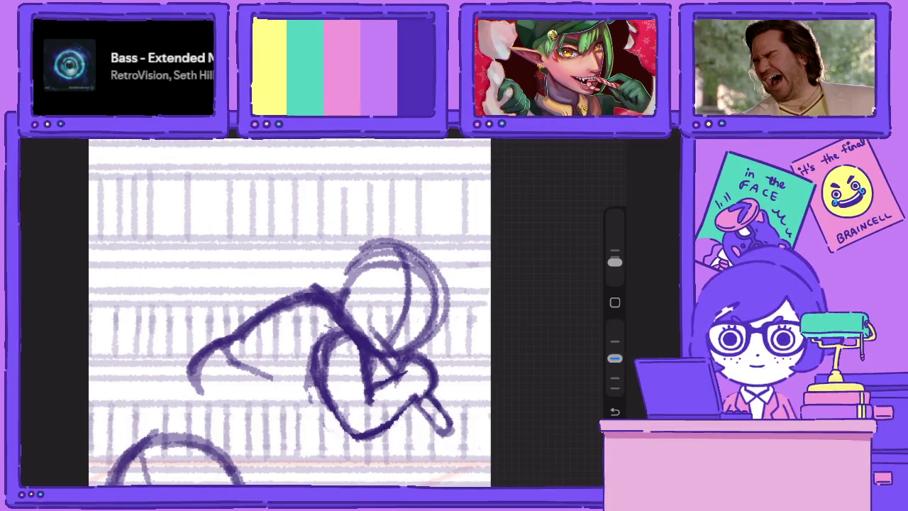
left_click_drag(431, 396, 452, 429)
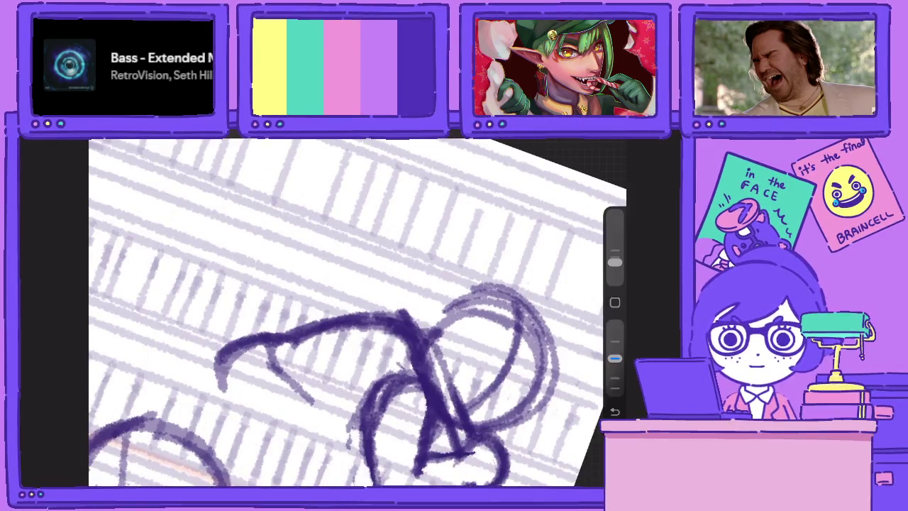
left_click_drag(458, 337, 434, 417)
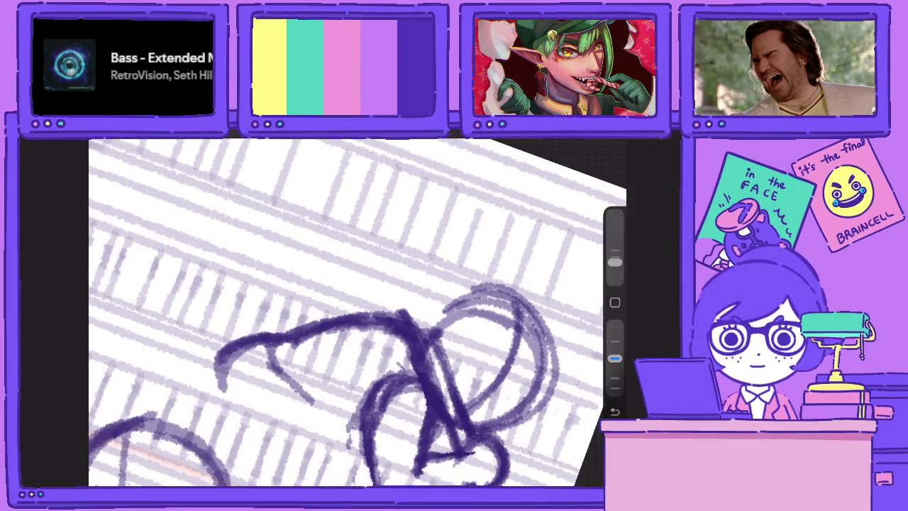
Sketch the tilted box the figure holds and erase stray strokes around it
mouse_move(389, 318)
left_mouse_down()
mouse_move(531, 256)
mouse_move(474, 172)
mouse_move(312, 229)
left_mouse_up()
mouse_move(460, 173)
left_mouse_down()
mouse_move(328, 226)
mouse_move(328, 316)
left_mouse_up()
left_click_drag(423, 302, 450, 387)
mouse_move(491, 207)
left_mouse_down()
mouse_move(521, 298)
mouse_move(425, 331)
left_mouse_up()
left_click_drag(510, 291, 343, 359)
left_click_drag(302, 246, 333, 356)
left_click_drag(614, 359, 615, 325)
mouse_move(499, 284)
left_mouse_down()
mouse_move(485, 266)
mouse_move(463, 298)
mouse_move(391, 323)
mouse_move(375, 309)
mouse_move(343, 333)
left_mouse_up()
left_click_drag(341, 291, 328, 347)
left_click_drag(615, 325, 614, 358)
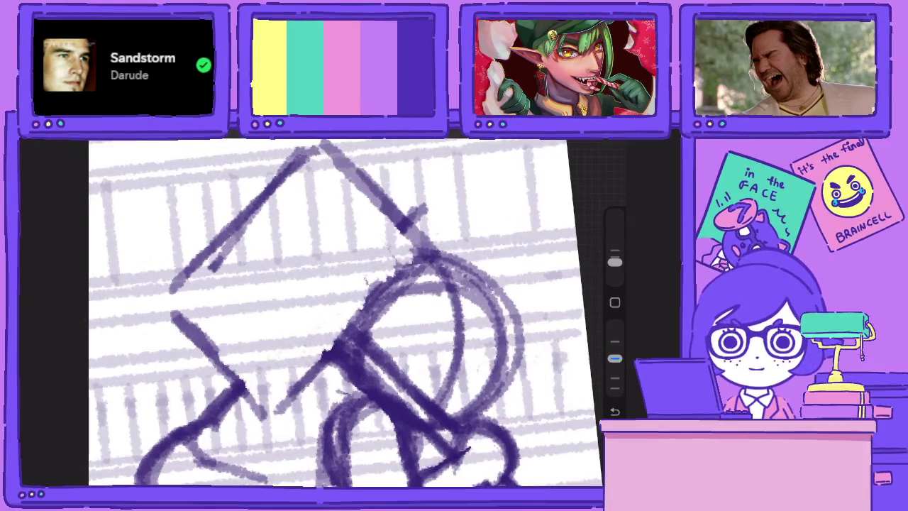
Outline the figure's face and draw two eyes and a mouth
left_click_drag(482, 266, 452, 313)
mouse_move(471, 282)
left_mouse_down()
mouse_move(427, 302)
mouse_move(377, 359)
left_mouse_up()
mouse_move(505, 298)
left_mouse_down()
mouse_move(490, 401)
mouse_move(472, 415)
mouse_move(481, 337)
left_mouse_up()
left_click_drag(488, 374, 462, 388)
left_click_drag(411, 351, 440, 365)
left_click_drag(428, 318, 450, 348)
mouse_move(470, 345)
left_mouse_down()
mouse_move(494, 359)
mouse_move(444, 402)
left_mouse_up()
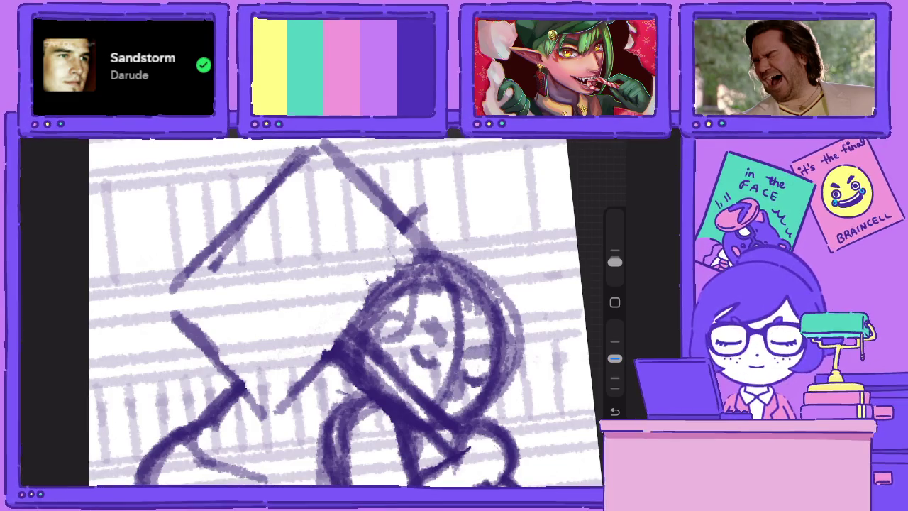
scroll(340, 313, "down", 5)
scroll(454, 298, "up", 5)
Darken the arm, sketch a curved body below it, and shade the fist
mouse_move(395, 261)
left_mouse_down()
mouse_move(344, 292)
mouse_move(373, 269)
left_mouse_up()
left_click_drag(361, 272, 337, 298)
left_click_drag(389, 251, 338, 300)
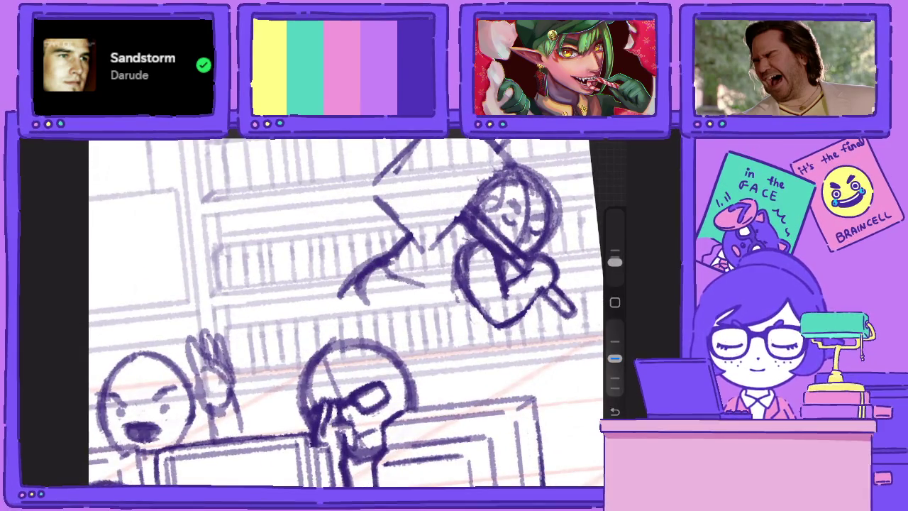
left_click_drag(419, 297, 395, 334)
left_click_drag(401, 281, 421, 343)
left_click_drag(388, 304, 372, 334)
left_click_drag(368, 281, 349, 324)
left_click_drag(395, 321, 387, 341)
Add lines, a small oval and short strokes around the falling figure
left_click_drag(451, 307, 468, 375)
left_click_drag(399, 338, 419, 380)
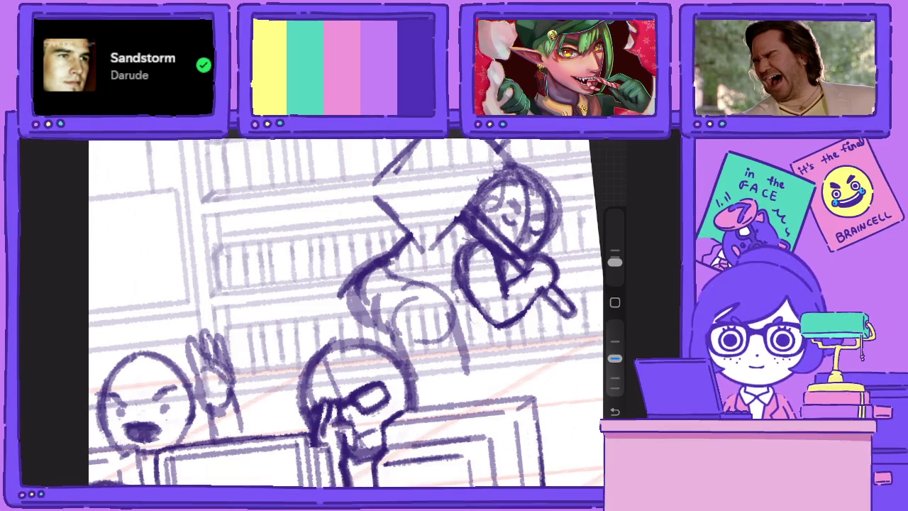
left_click_drag(443, 352, 424, 389)
mouse_move(457, 316)
left_mouse_down()
mouse_move(452, 383)
mouse_move(450, 370)
left_mouse_up()
left_click_drag(465, 297, 461, 323)
left_click_drag(352, 291, 348, 349)
scroll(346, 312, "down", 5)
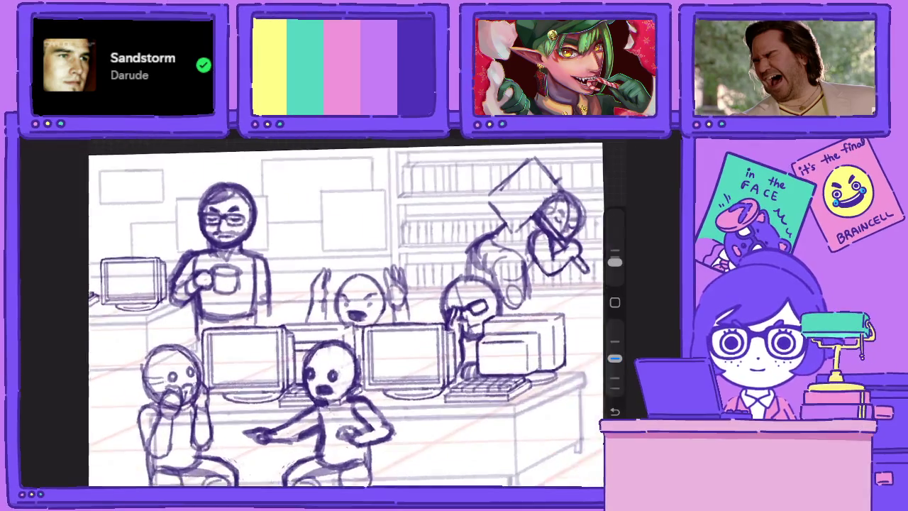
scroll(540, 235, "up", 5)
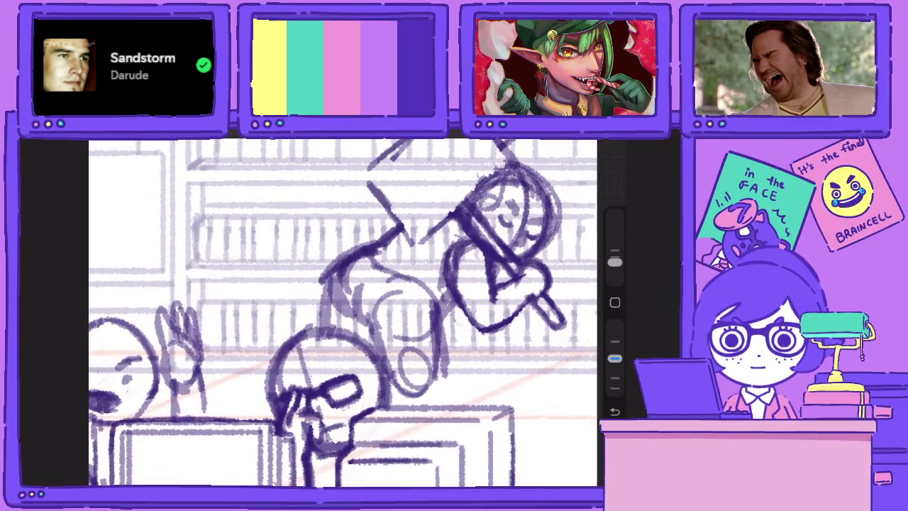
Lasso-select the faint figure, transform it, then add two small strokes
key("s")
left_click_drag(291, 280, 369, 245)
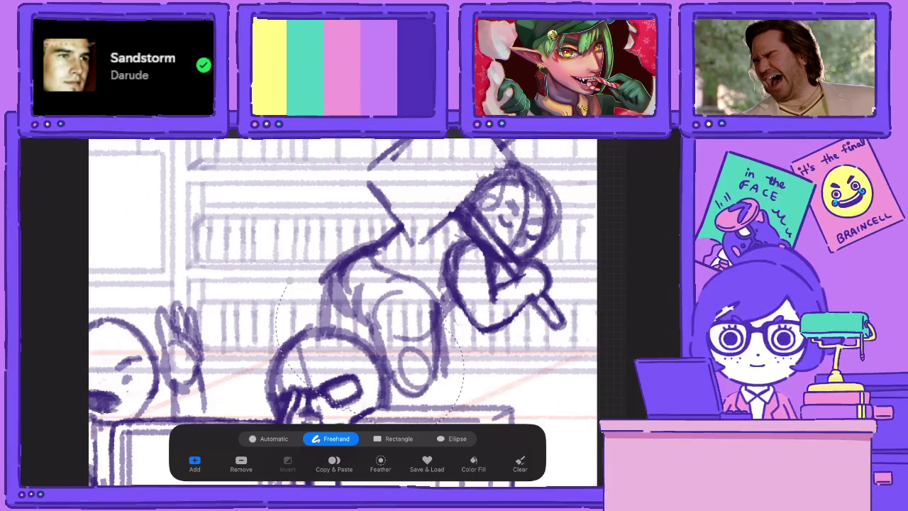
key("v")
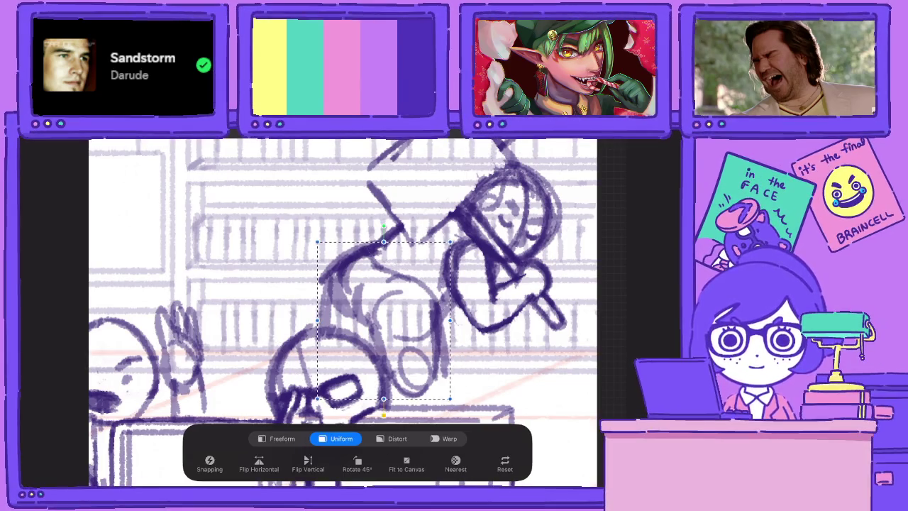
key("b")
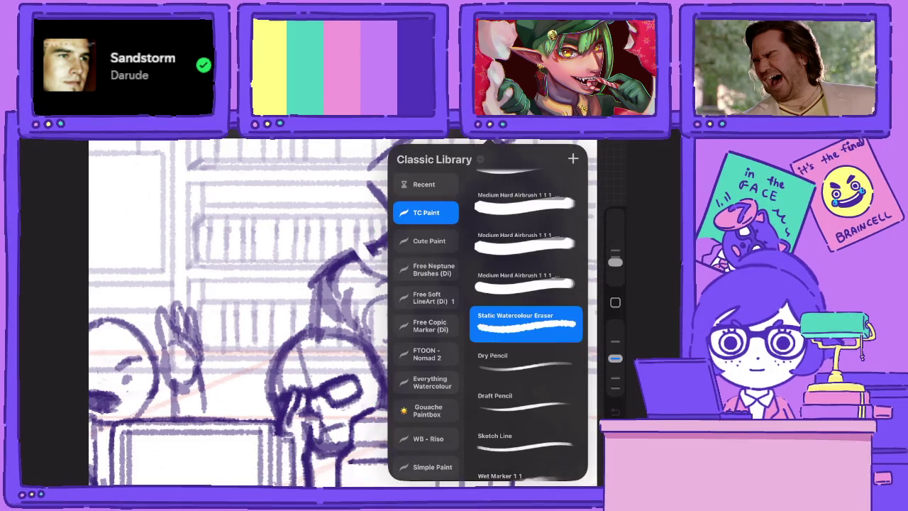
left_click_drag(359, 254, 384, 235)
left_click_drag(429, 315, 452, 289)
scroll(341, 312, "down", 3)
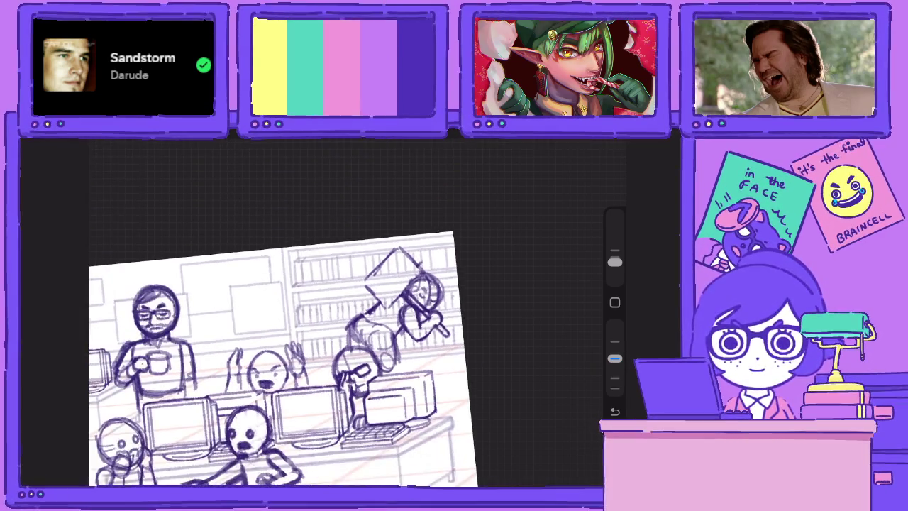
Move the leaping figure up, skewing its top-right corner with Distort, and commit
key("v")
left_click_drag(419, 303, 433, 309)
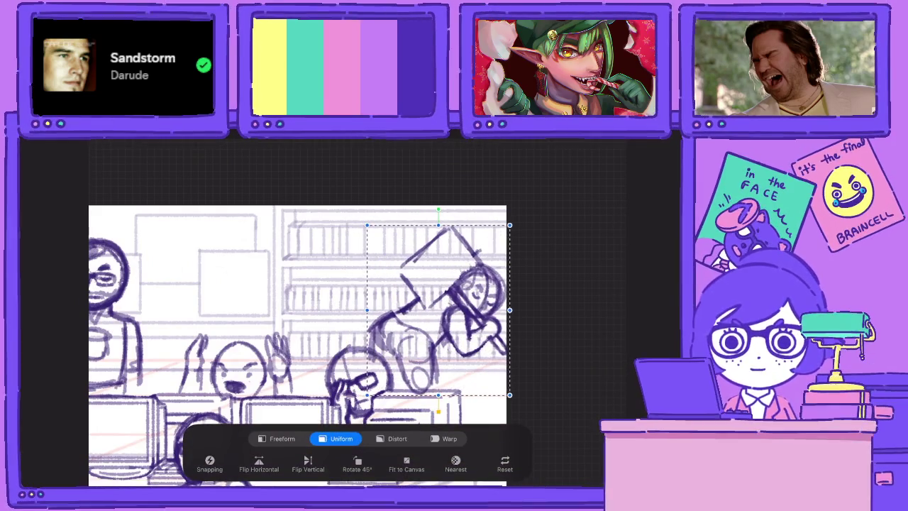
left_click_drag(433, 208, 446, 210)
left_click(398, 439)
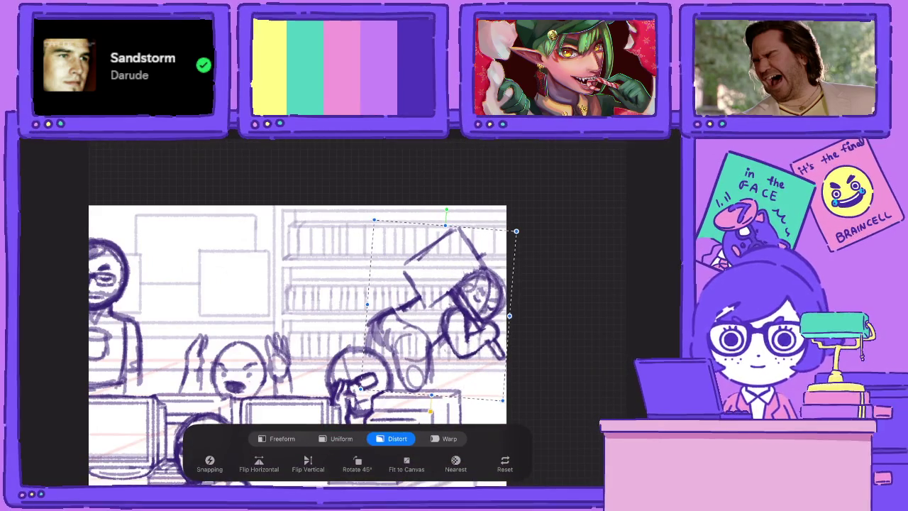
left_click_drag(516, 230, 512, 239)
left_click_drag(437, 313, 437, 293)
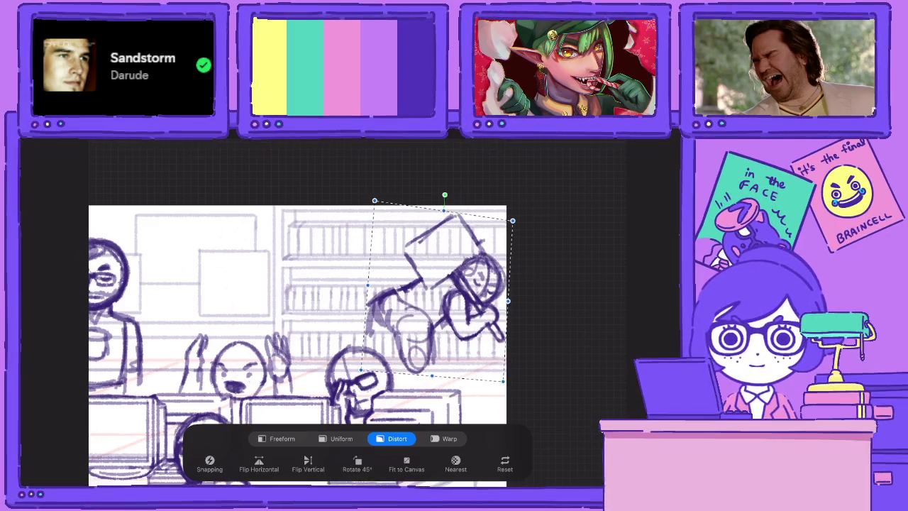
key("Return")
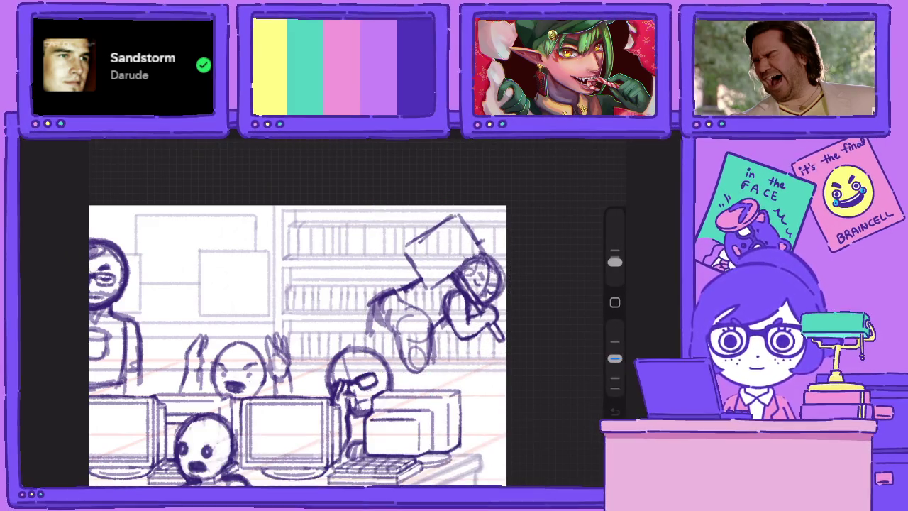
Sketch leg and arm lines on the leaping figure
mouse_move(433, 336)
left_mouse_down()
mouse_move(428, 390)
mouse_move(401, 390)
mouse_move(401, 334)
left_mouse_up()
mouse_move(387, 301)
left_mouse_down()
mouse_move(373, 349)
mouse_move(395, 356)
mouse_move(394, 331)
mouse_move(395, 369)
left_mouse_up()
left_click_drag(375, 318, 369, 352)
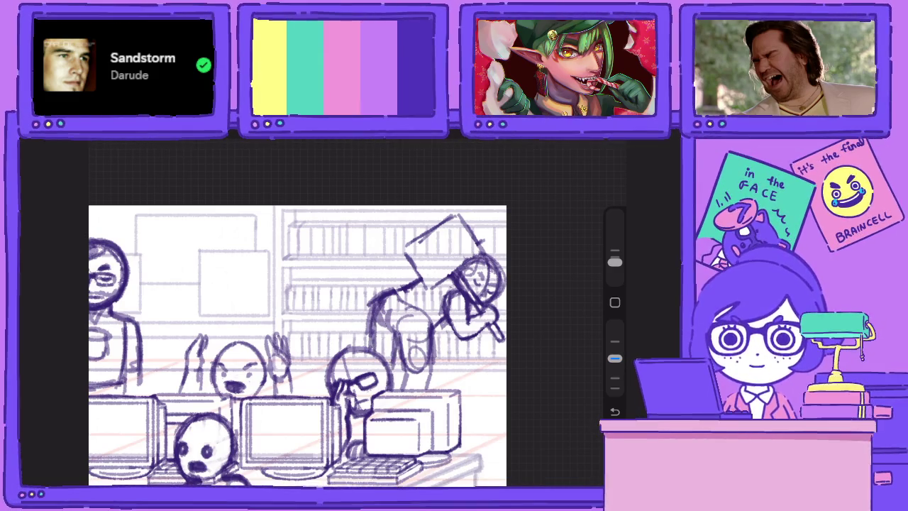
Rotate the leaping figure 18.9° clockwise and commit
key("v")
left_click_drag(436, 197, 401, 204)
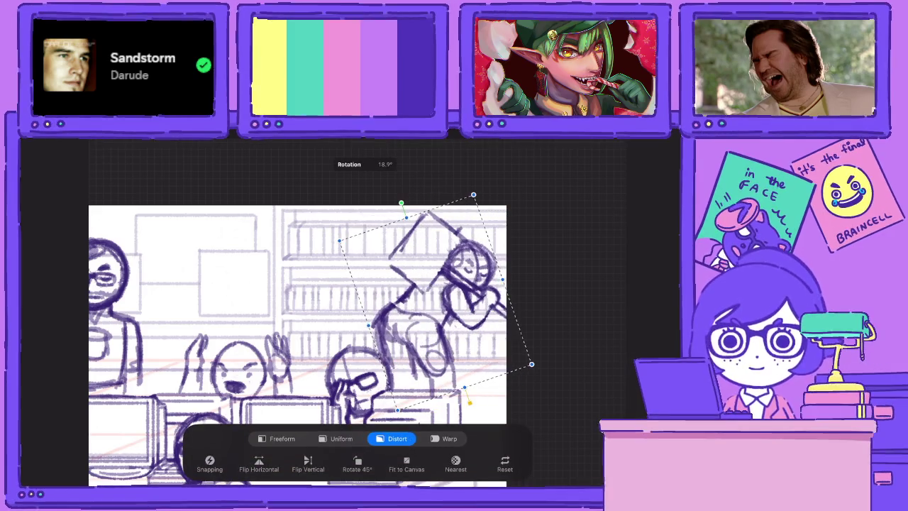
key("v")
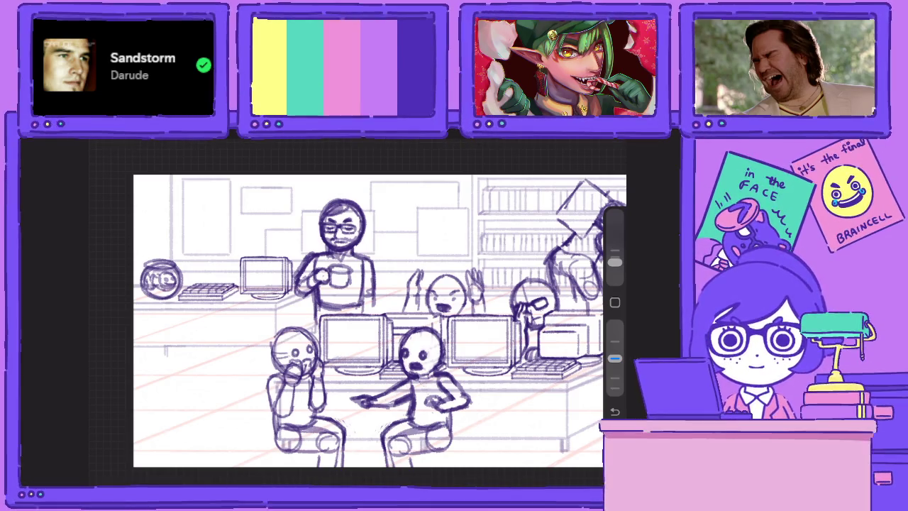
scroll(380, 320, "down", 1)
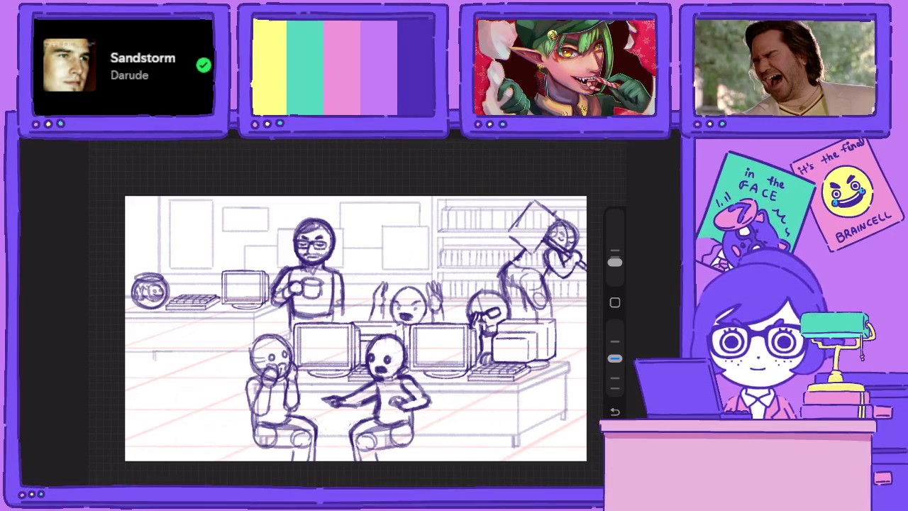
Move the falling figure to the lower left, flip it horizontally, and enlarge it uniformly
key("l")
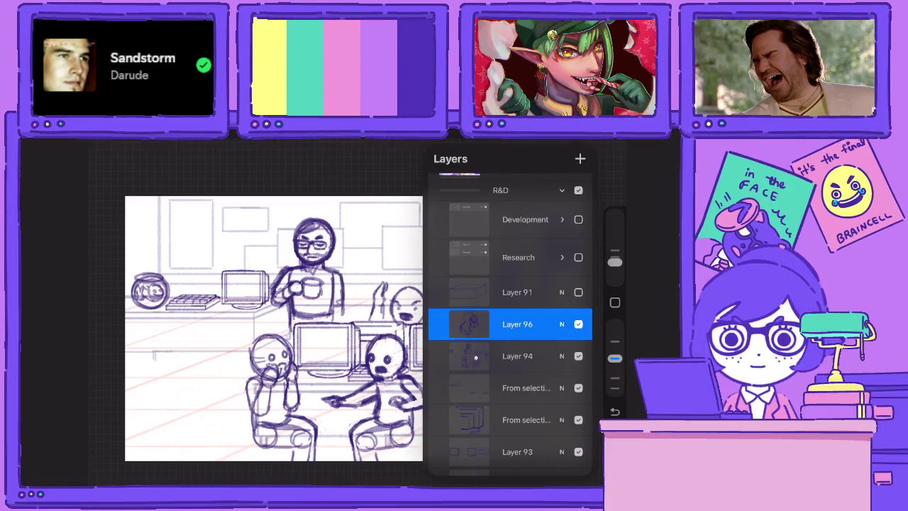
key("l")
key("v")
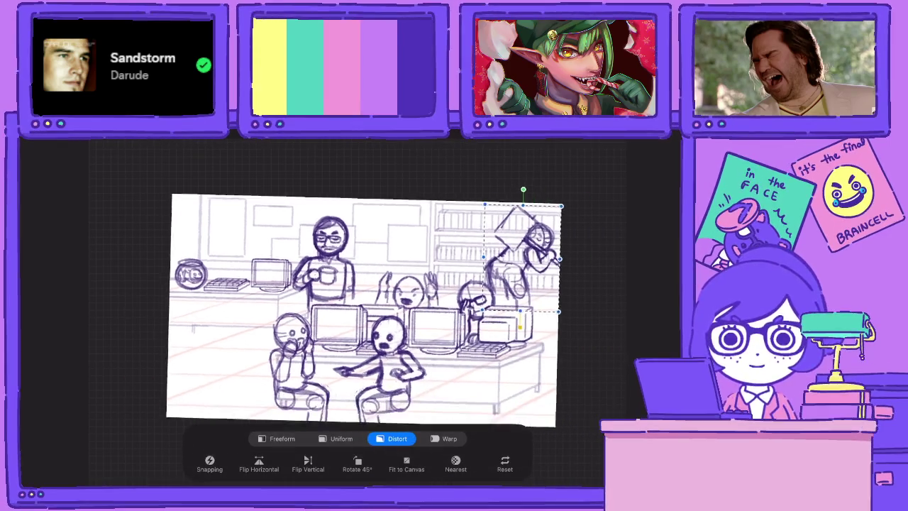
mouse_move(578, 229)
left_mouse_down()
mouse_move(423, 256)
mouse_move(260, 313)
left_mouse_up()
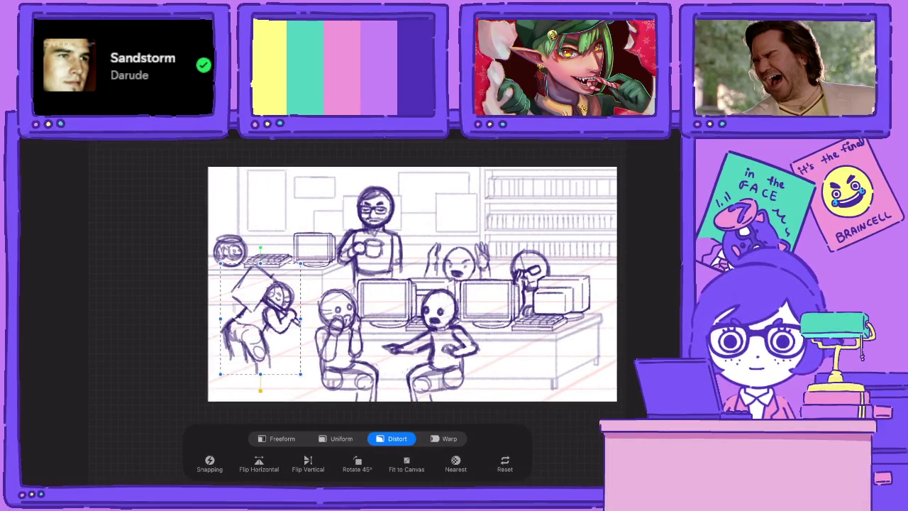
left_click(259, 465)
left_click(342, 438)
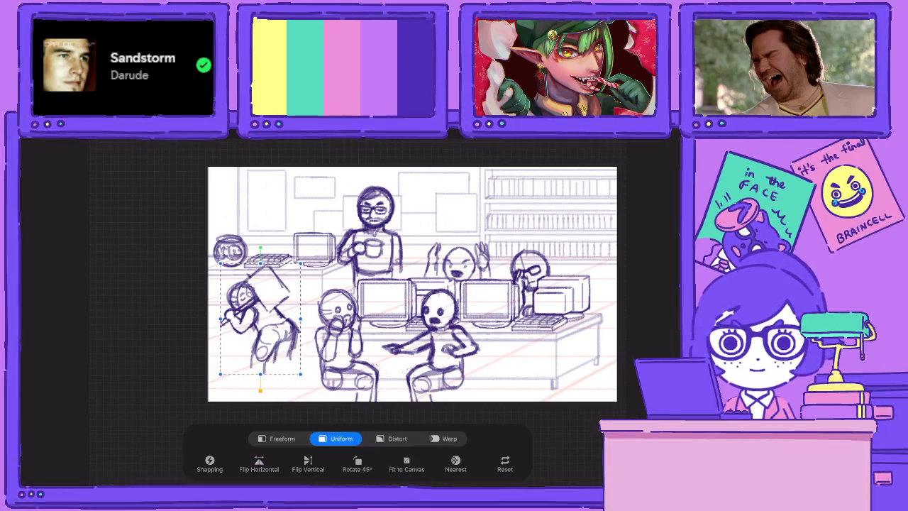
left_click_drag(301, 263, 320, 249)
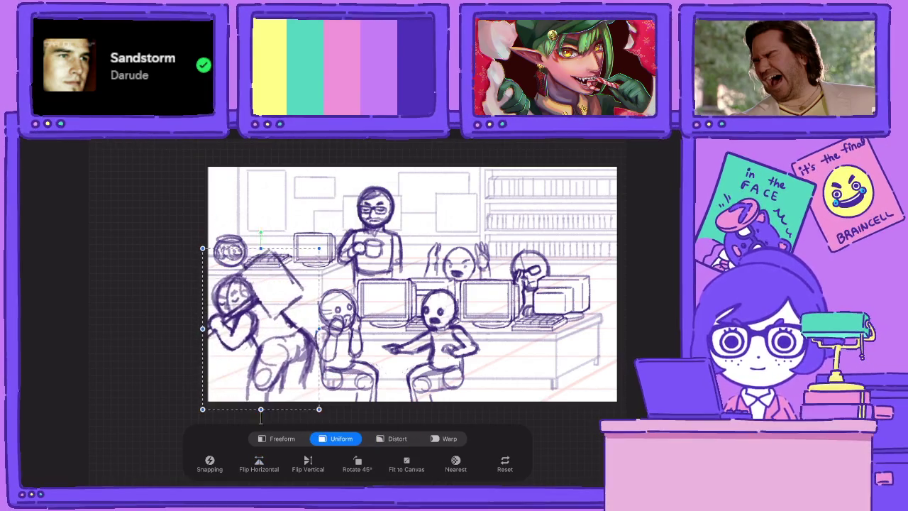
left_click_drag(260, 419, 256, 413)
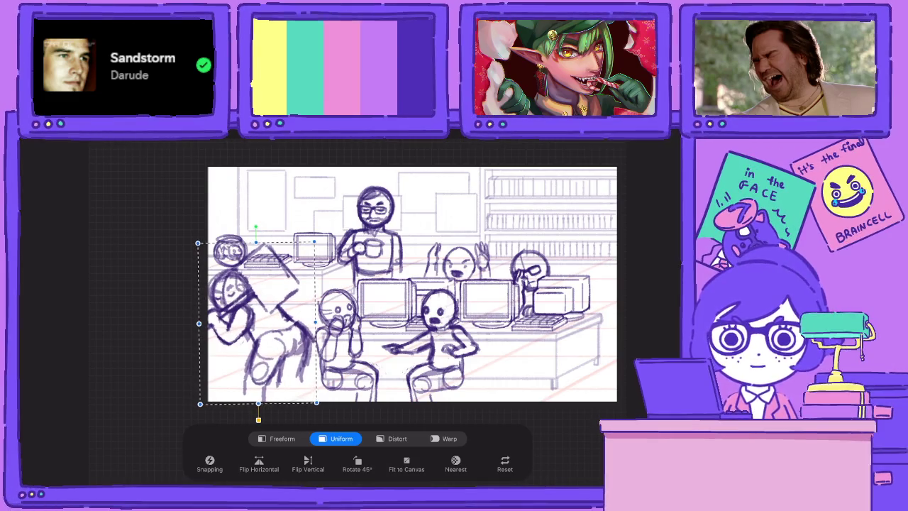
Fine-tune the falling figure's size and position, then commit the transform
left_click_drag(257, 323, 260, 321)
left_click_drag(317, 243, 322, 239)
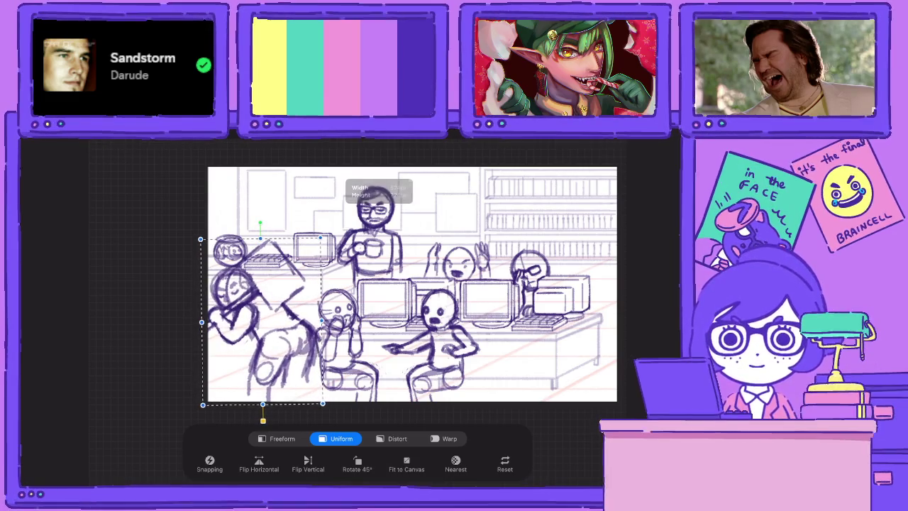
left_click_drag(262, 323, 263, 326)
left_click_drag(323, 408, 325, 411)
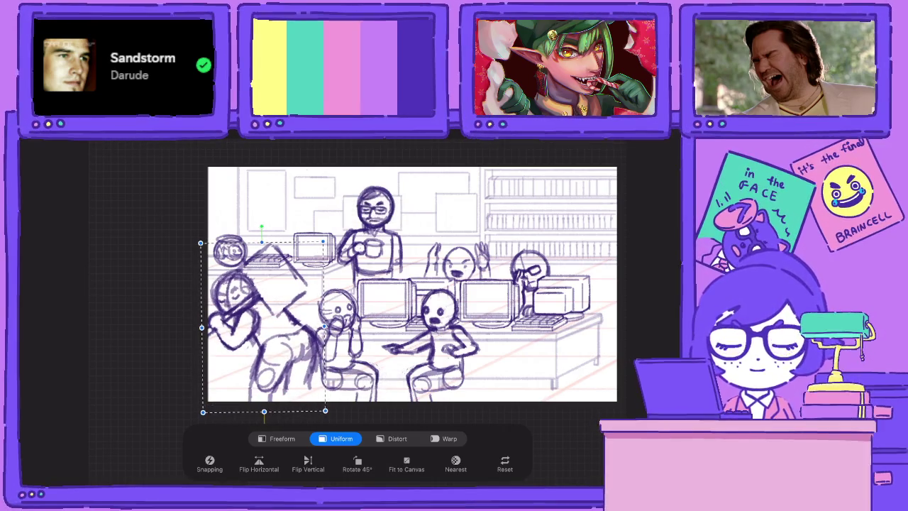
left_click(596, 146)
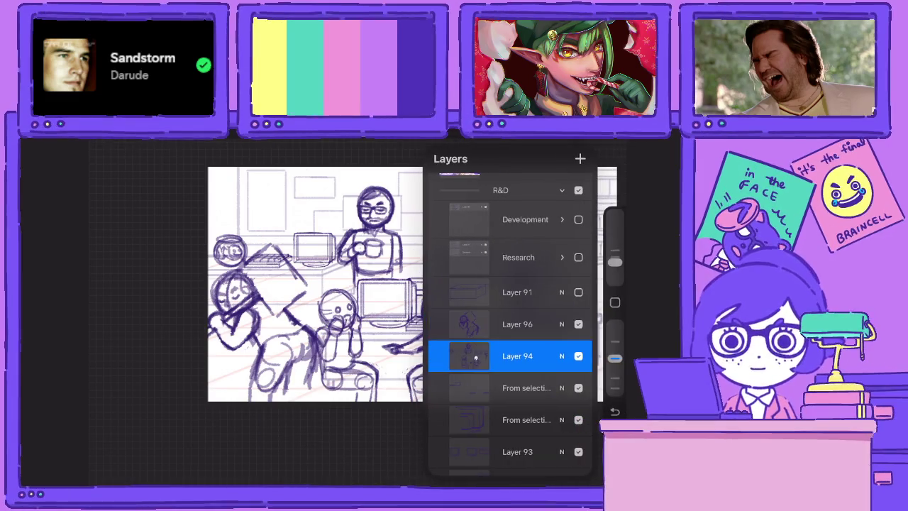
Lasso the mouth-covering seated figure and nudge it up and left
key("s")
left_click_drag(297, 288, 389, 372)
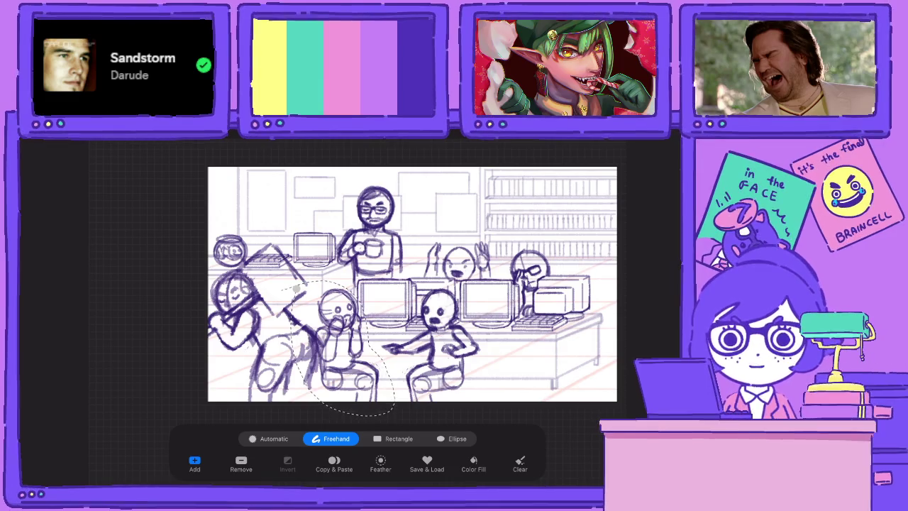
key("v")
left_click_drag(349, 344, 344, 331)
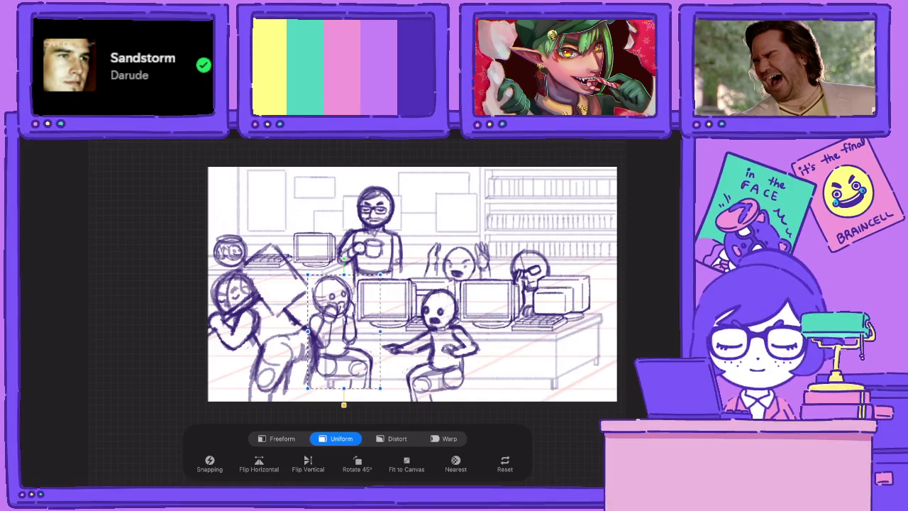
key("l")
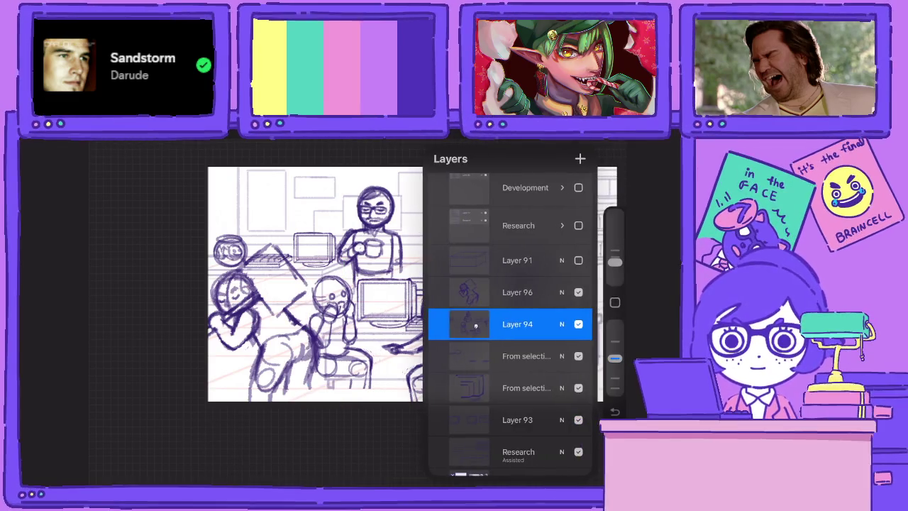
Shift the falling figure slightly down-right, shrink it a little, then select Layer 94
key("l")
key("v")
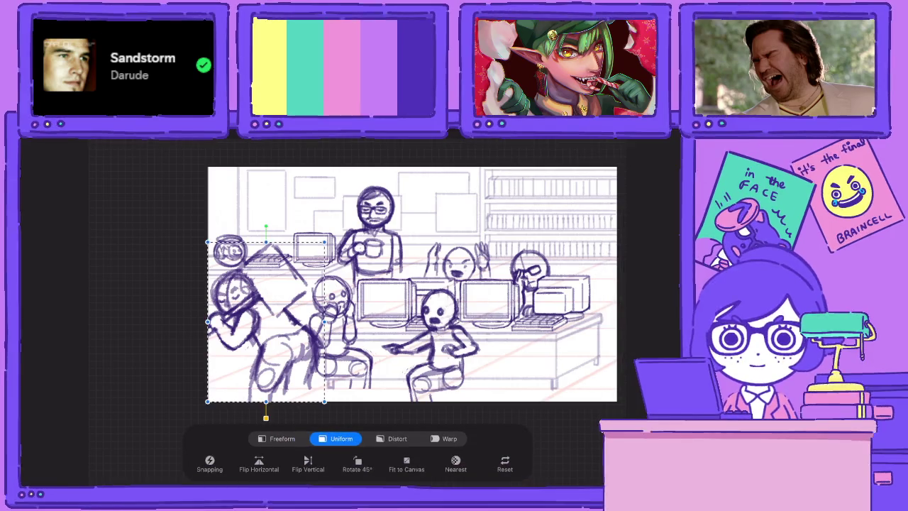
left_click_drag(266, 323, 272, 332)
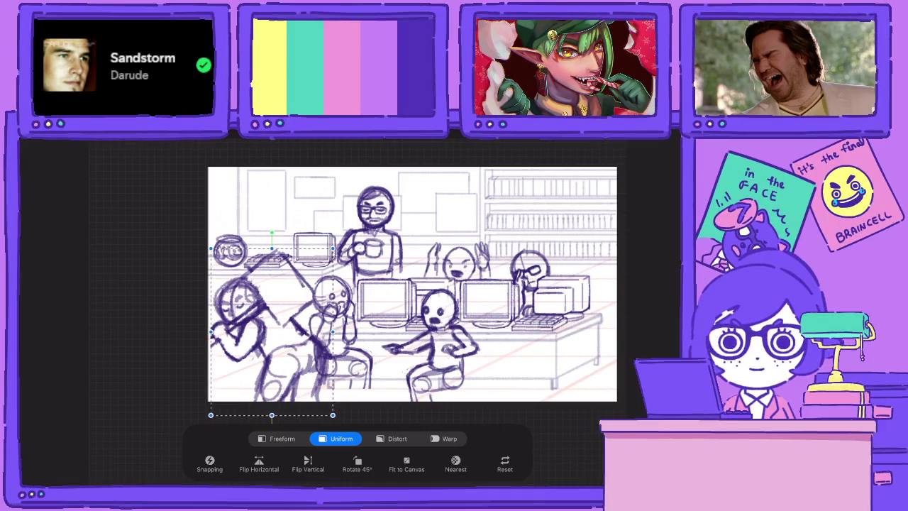
left_click_drag(333, 249, 328, 256)
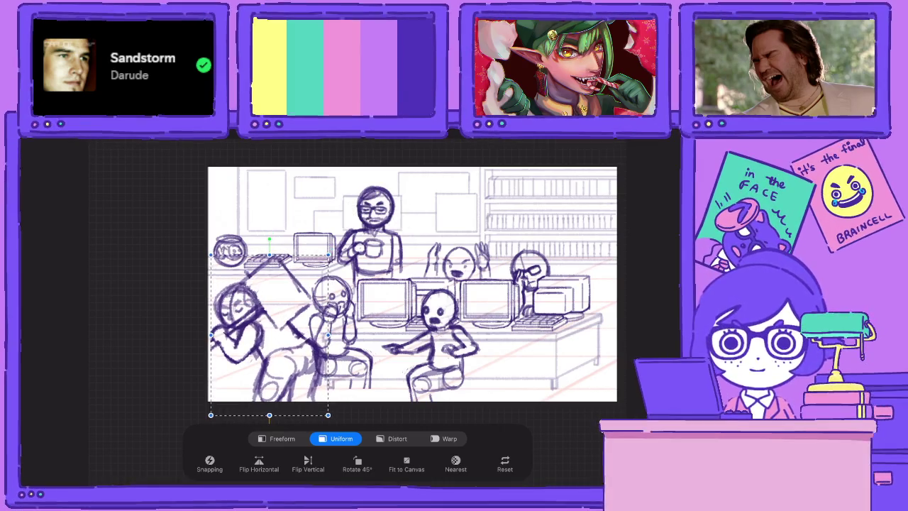
key("l")
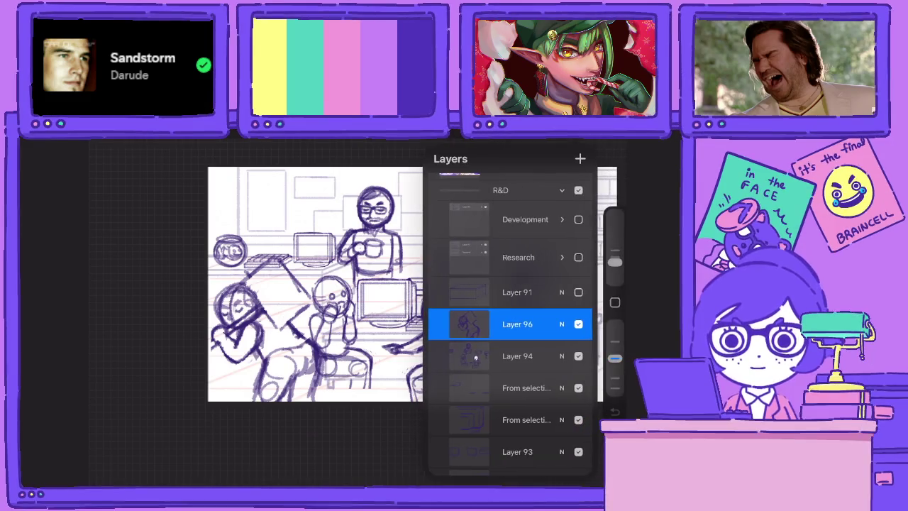
left_click(476, 358)
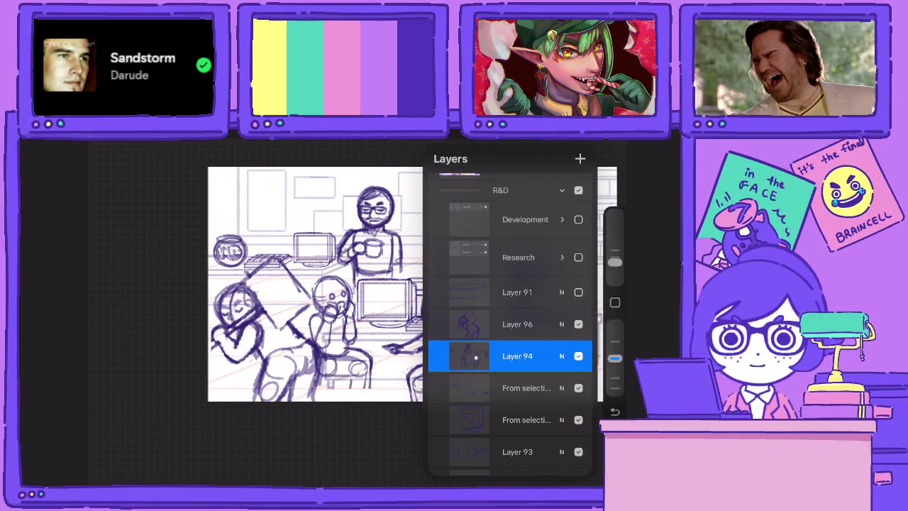
key("b")
key("b")
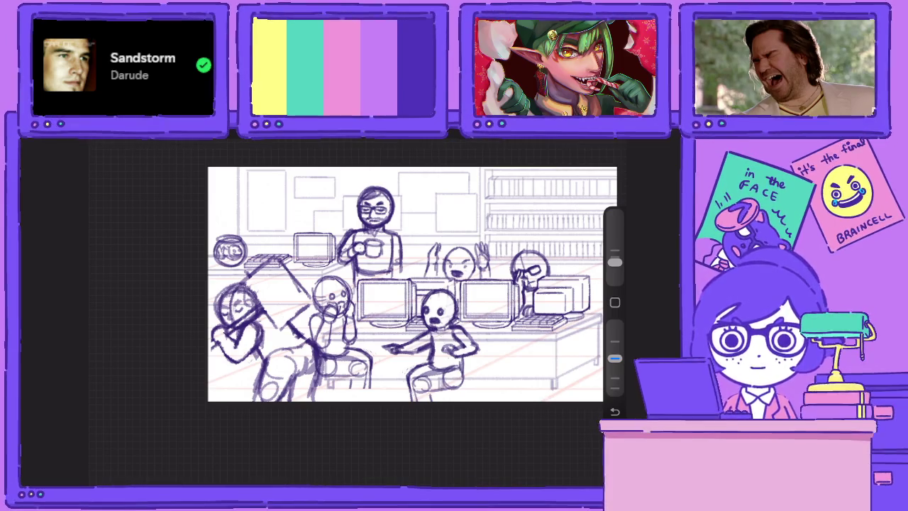
Zoom in and out to review the office sketch, then bring up the Layers panel
scroll(355, 298, "up", 2)
scroll(354, 298, "up", 2)
scroll(354, 299, "up", 2)
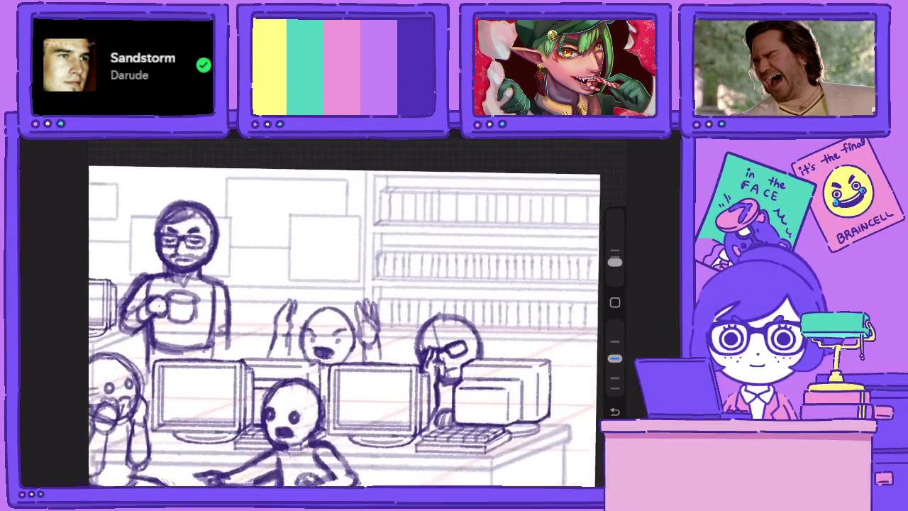
scroll(355, 298, "up", 1)
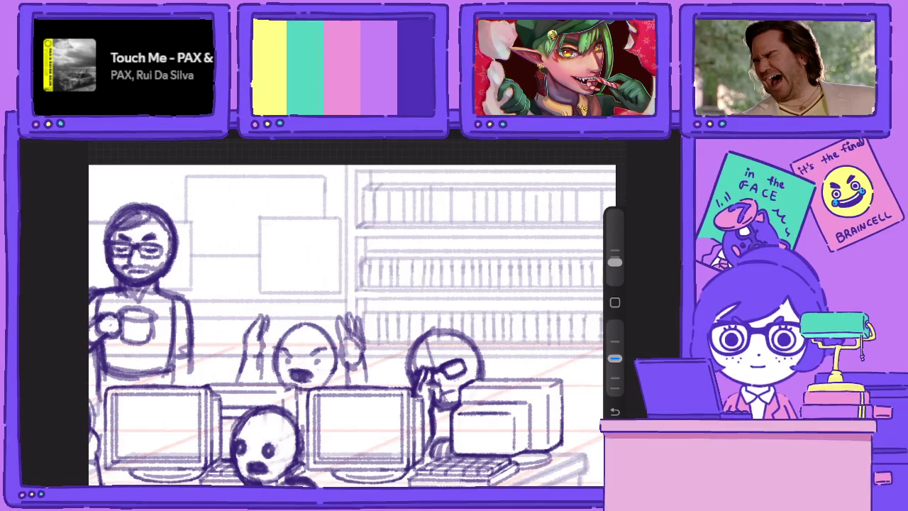
scroll(305, 348, "down", 3)
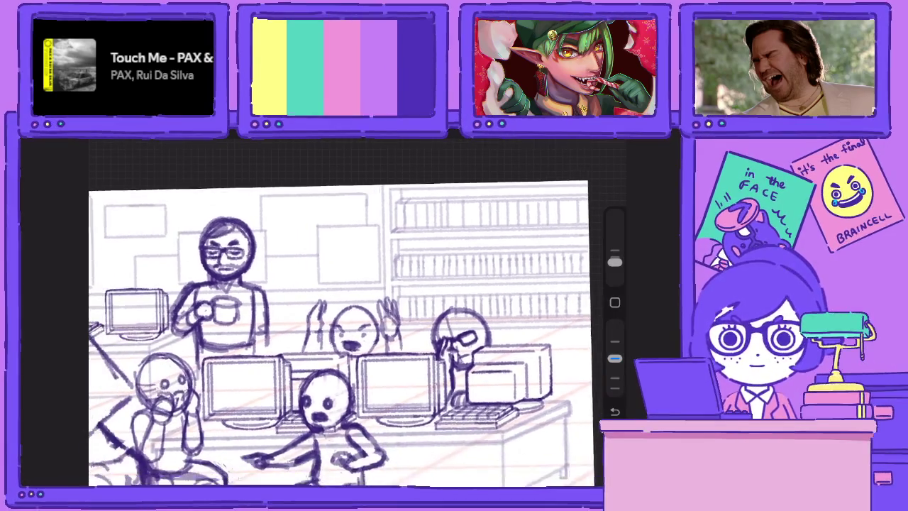
scroll(305, 348, "down", 3)
scroll(305, 348, "down", 2)
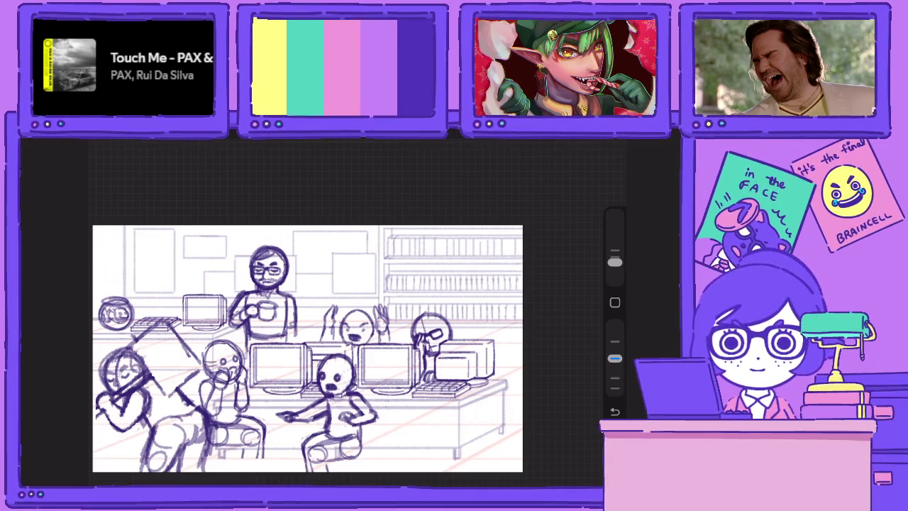
scroll(308, 348, "up", 2)
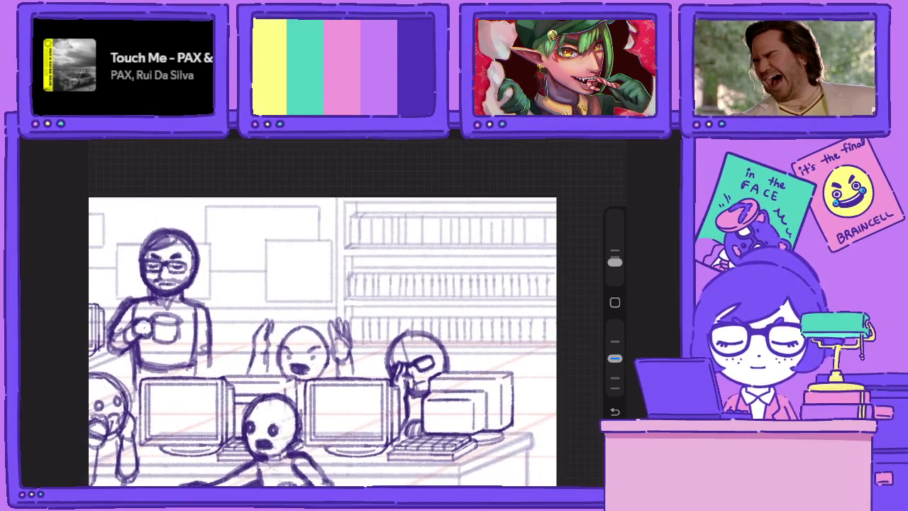
scroll(353, 319, "down", 2)
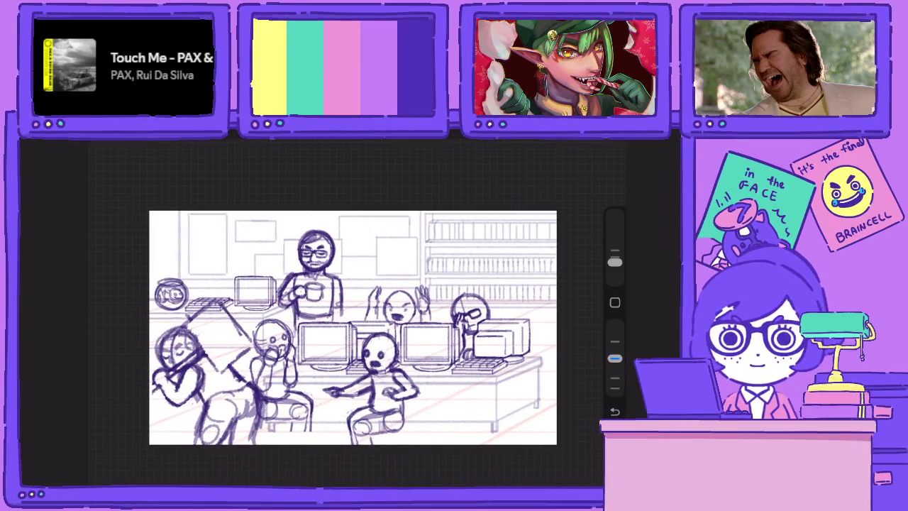
scroll(397, 298, "up", 3)
scroll(354, 319, "right", 2)
left_click(580, 149)
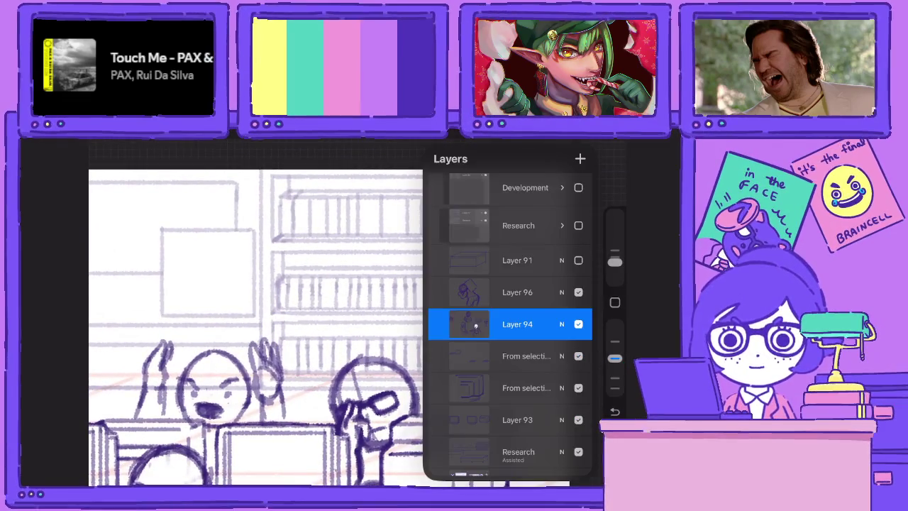
Select Layer 96, undo a trial circle stroke, and add a new Layer 97 above it
left_click(517, 292)
left_click(580, 149)
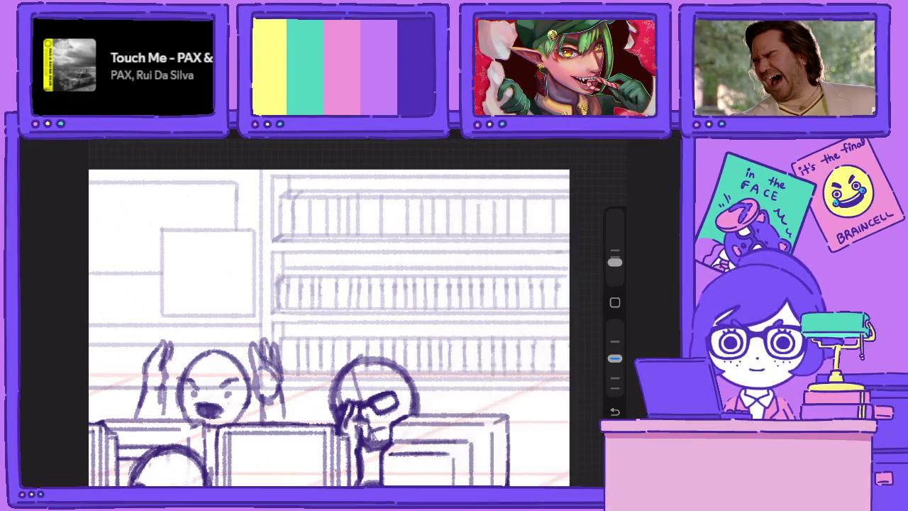
mouse_move(510, 253)
left_mouse_down()
mouse_move(453, 264)
mouse_move(447, 284)
mouse_move(469, 278)
mouse_move(462, 284)
left_mouse_up()
key("ctrl+z")
key("ctrl+z")
left_click(581, 149)
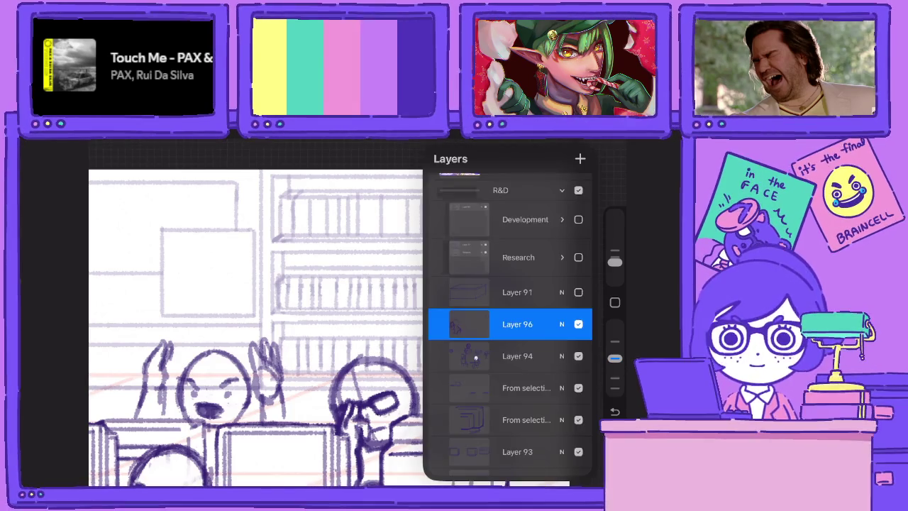
key("ctrl+z")
left_click(355, 284)
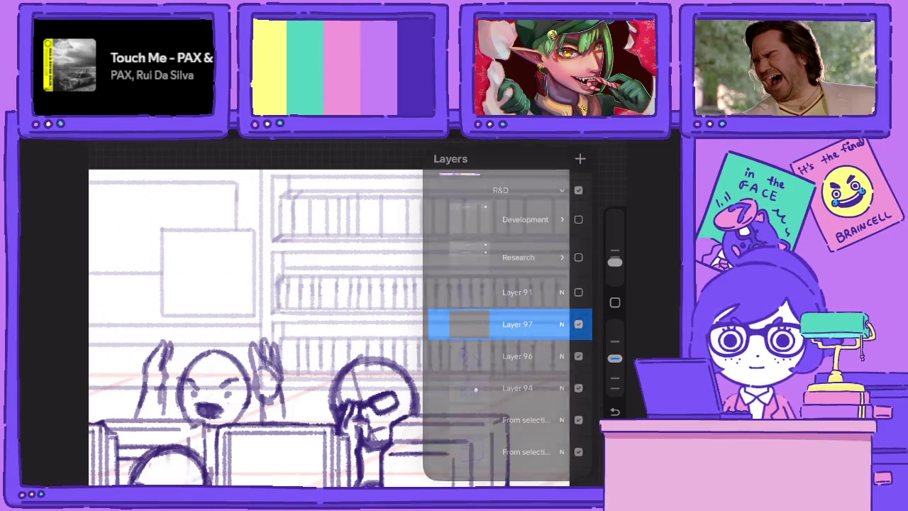
Draw the new figure's round head with vertical and horizontal cross guidelines
left_click_drag(525, 259, 527, 280)
left_click_drag(497, 249, 525, 298)
key("ctrl+z")
mouse_move(503, 254)
left_mouse_down()
mouse_move(489, 250)
mouse_move(490, 320)
left_mouse_up()
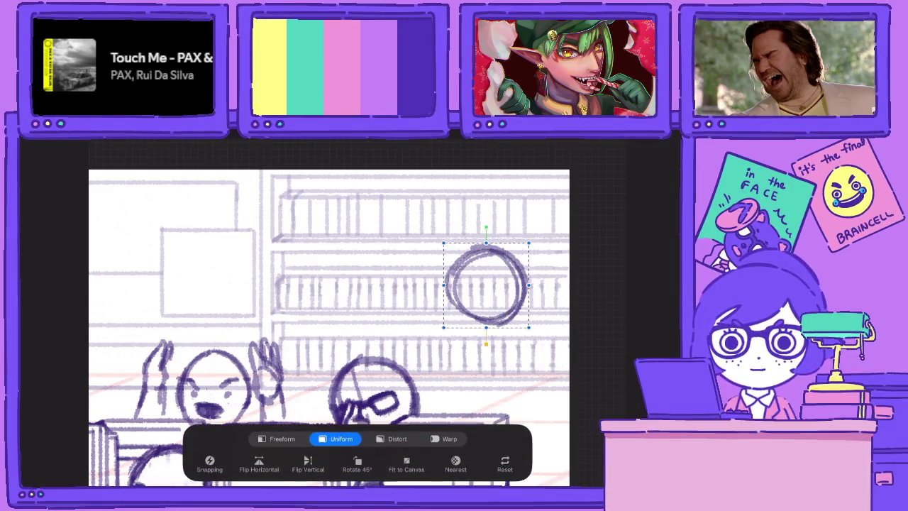
left_click_drag(486, 252, 485, 323)
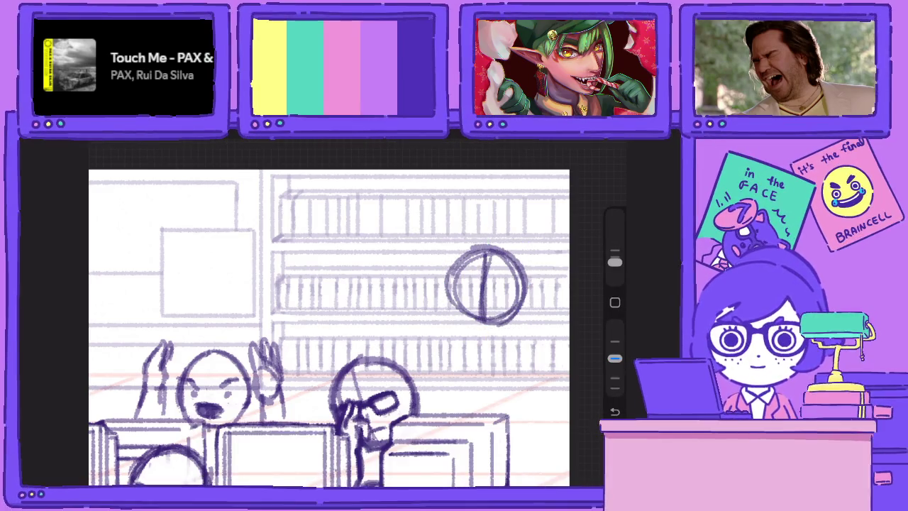
left_click_drag(448, 276, 522, 274)
left_click_drag(449, 279, 521, 279)
left_click_drag(457, 303, 524, 301)
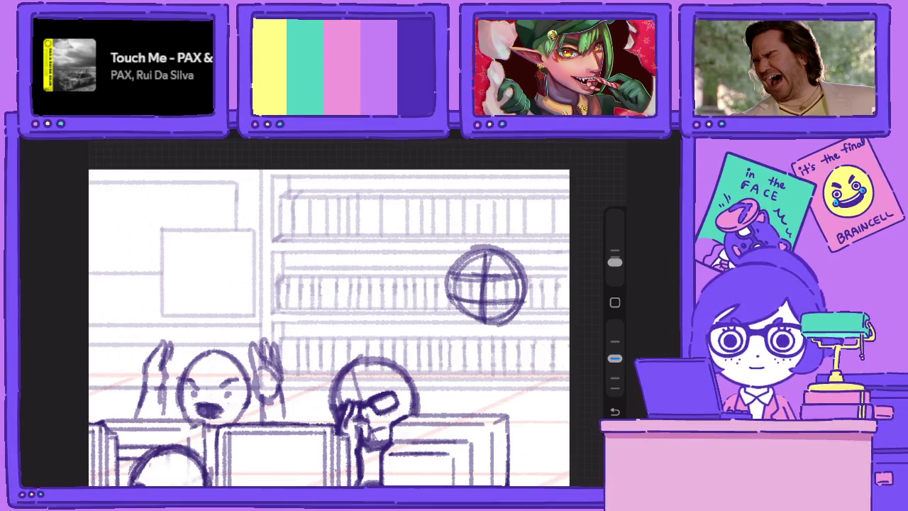
Darken the head's outline on all sides and sketch the neck beneath it
mouse_move(490, 250)
left_mouse_down()
mouse_move(455, 302)
mouse_move(469, 328)
left_mouse_up()
mouse_move(464, 265)
left_mouse_down()
mouse_move(462, 328)
mouse_move(509, 330)
left_mouse_up()
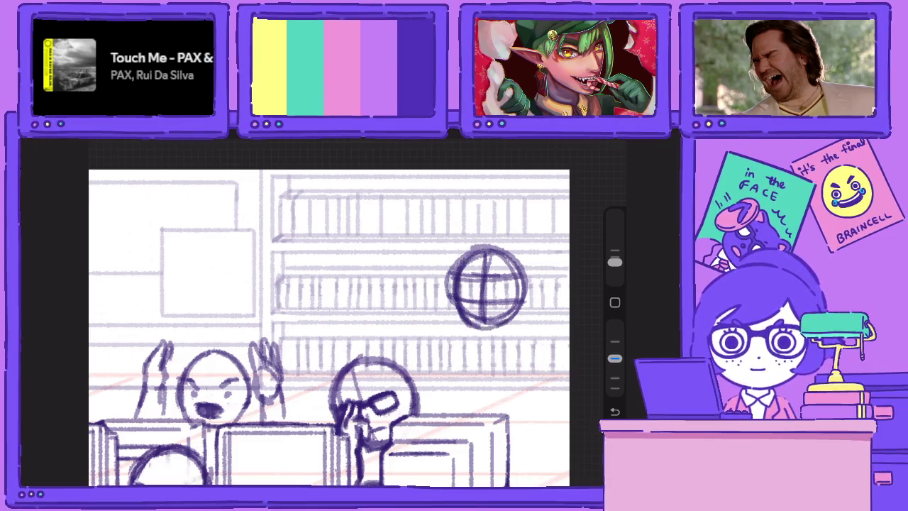
left_click_drag(505, 251, 497, 328)
left_click_drag(467, 271, 515, 253)
mouse_move(483, 326)
left_mouse_down()
mouse_move(480, 340)
mouse_move(510, 332)
mouse_move(473, 339)
mouse_move(480, 330)
mouse_move(553, 339)
mouse_move(438, 341)
left_mouse_up()
Sketch the shoulders, rectangular torso, reaching arm, fist and held mug
mouse_move(512, 321)
left_mouse_down()
mouse_move(509, 335)
mouse_move(548, 340)
left_mouse_up()
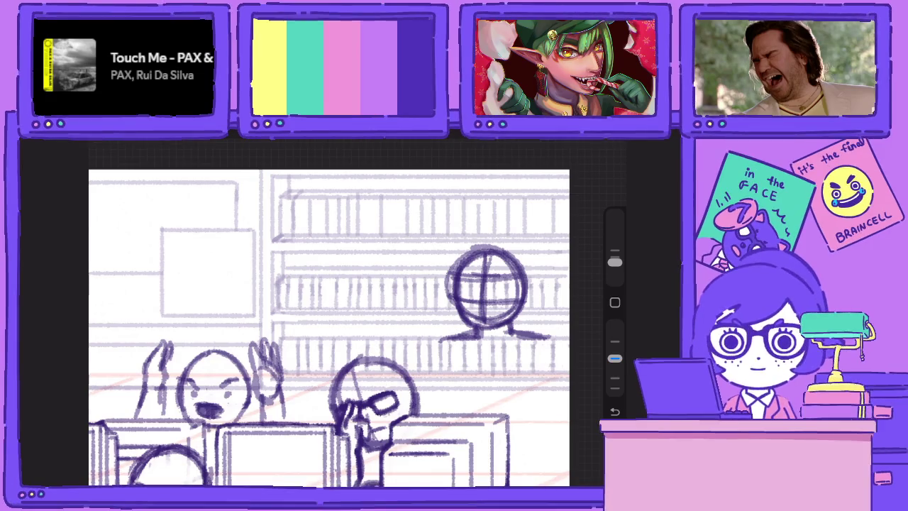
mouse_move(455, 341)
left_mouse_down()
mouse_move(468, 431)
mouse_move(537, 427)
left_mouse_up()
left_click_drag(534, 338, 533, 426)
left_click_drag(532, 366, 530, 432)
mouse_move(462, 343)
left_mouse_down()
mouse_move(420, 377)
mouse_move(440, 399)
mouse_move(419, 396)
mouse_move(457, 382)
mouse_move(475, 386)
mouse_move(471, 398)
mouse_move(430, 402)
mouse_move(477, 406)
mouse_move(405, 372)
mouse_move(448, 336)
left_mouse_up()
mouse_move(460, 401)
left_mouse_down()
mouse_move(482, 406)
mouse_move(488, 381)
mouse_move(464, 402)
mouse_move(493, 376)
mouse_move(501, 410)
mouse_move(528, 379)
mouse_move(523, 374)
left_mouse_up()
mouse_move(526, 376)
left_mouse_down()
mouse_move(498, 371)
mouse_move(525, 366)
left_mouse_up()
Lasso the hand and mug, try nudging them left, then undo the move
key("s")
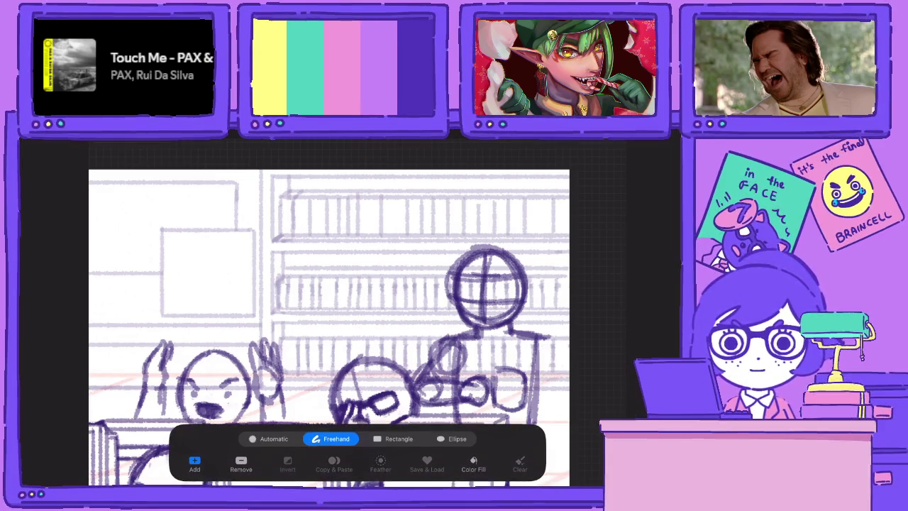
mouse_move(423, 332)
left_mouse_down()
mouse_move(394, 358)
mouse_move(413, 410)
mouse_move(472, 356)
mouse_move(423, 332)
left_mouse_up()
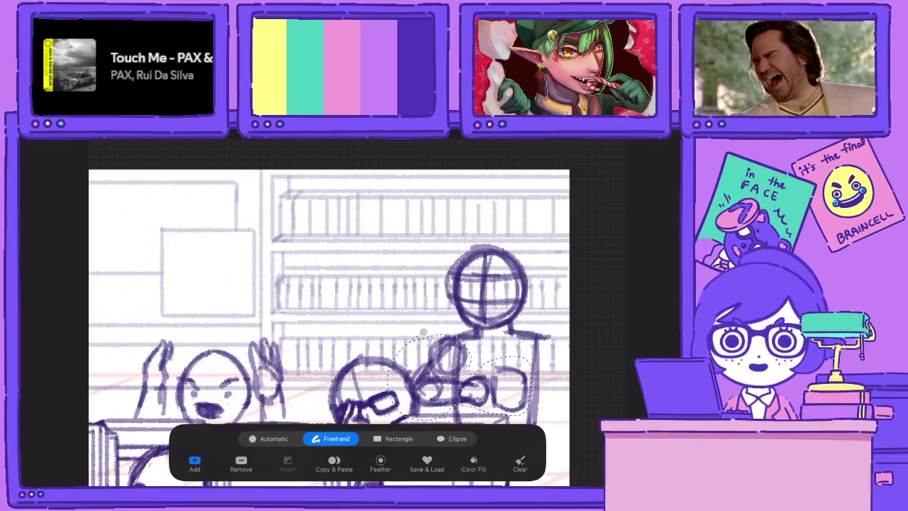
key("v")
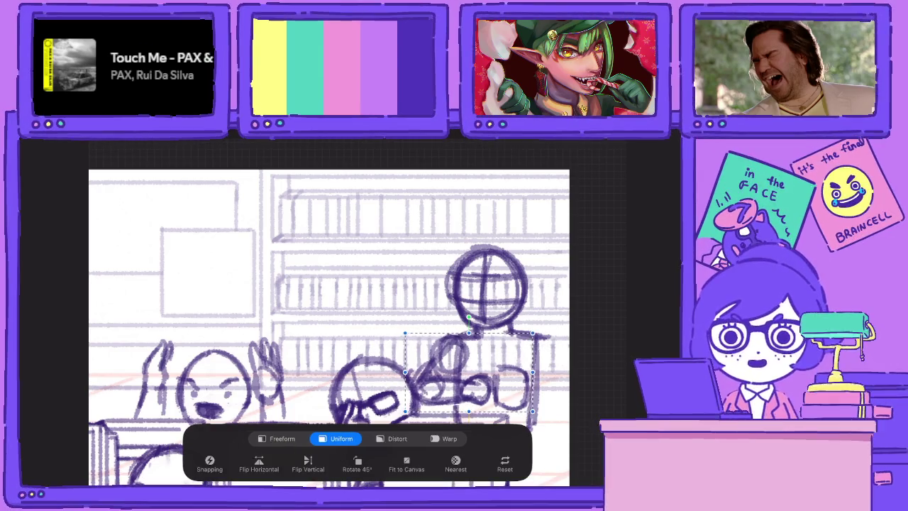
left_click_drag(469, 372, 461, 373)
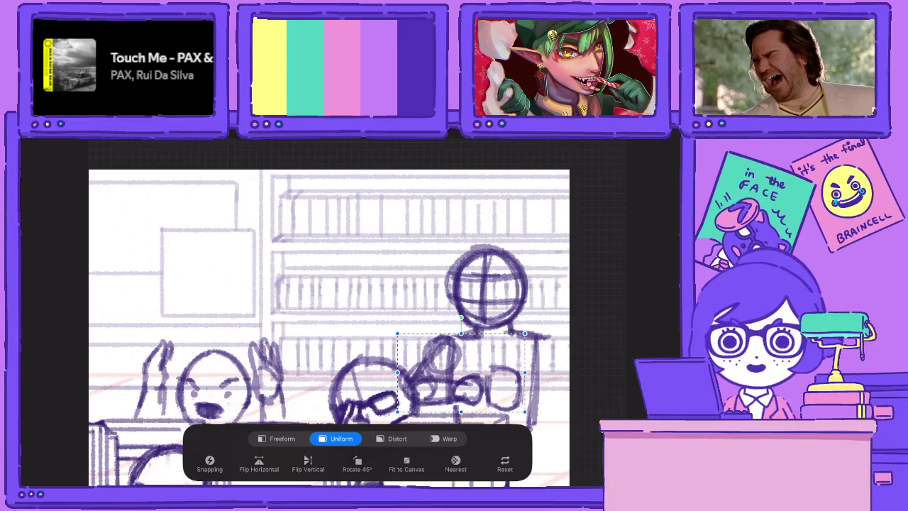
key("ctrl+z")
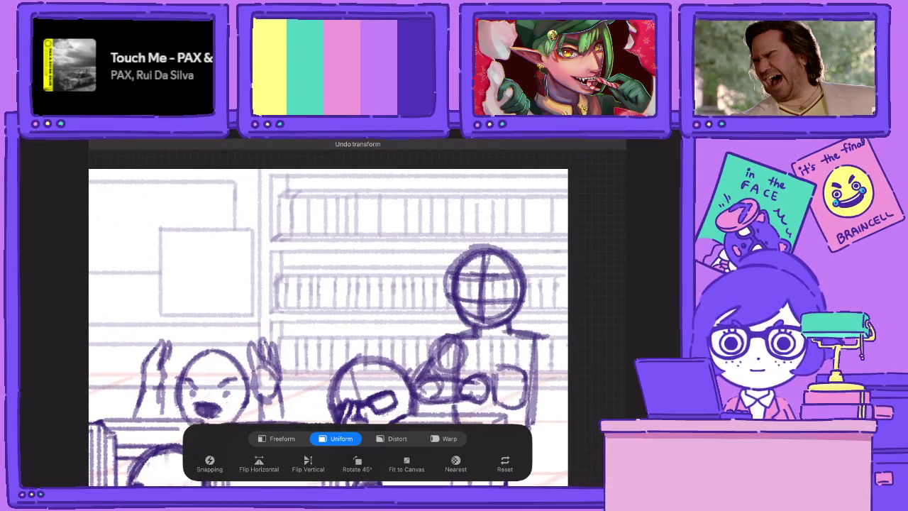
scroll(326, 312, "up", 3)
Select and adjust the mug, then add detail strokes to it
key("s")
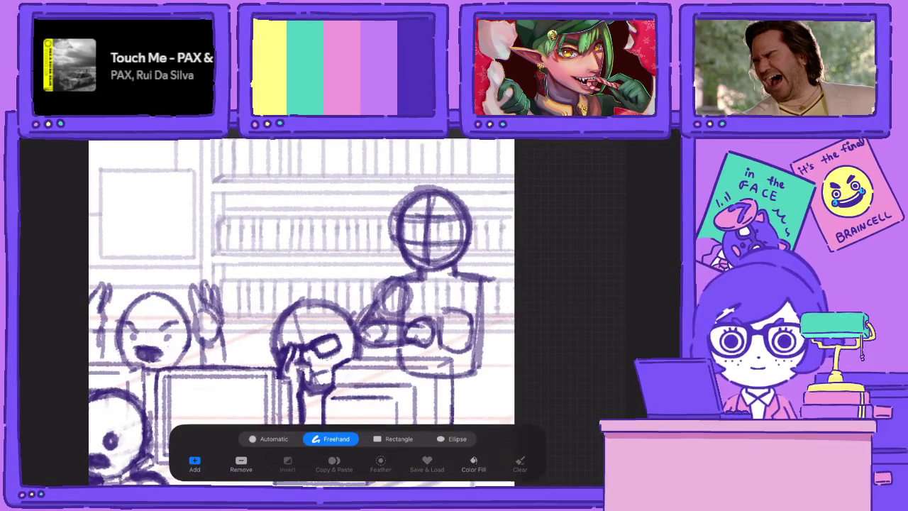
mouse_move(434, 302)
left_mouse_down()
mouse_move(440, 359)
mouse_move(466, 305)
left_mouse_up()
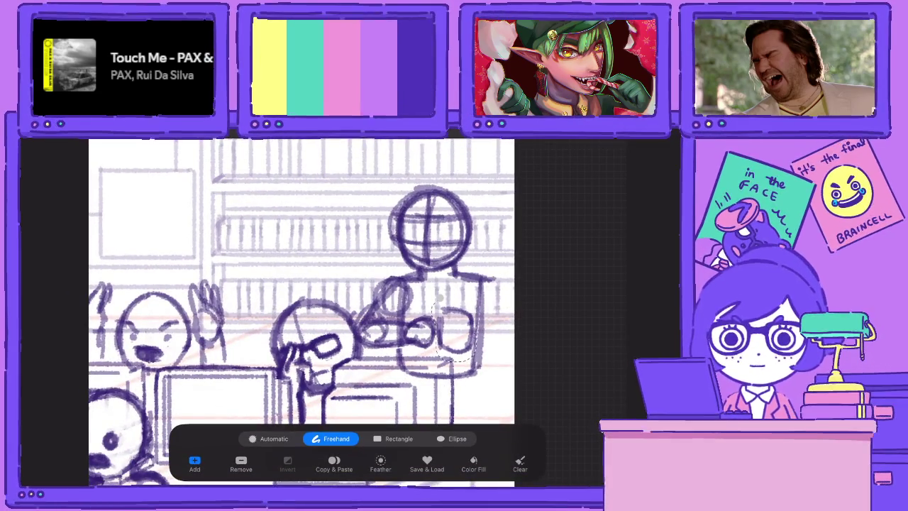
key("v")
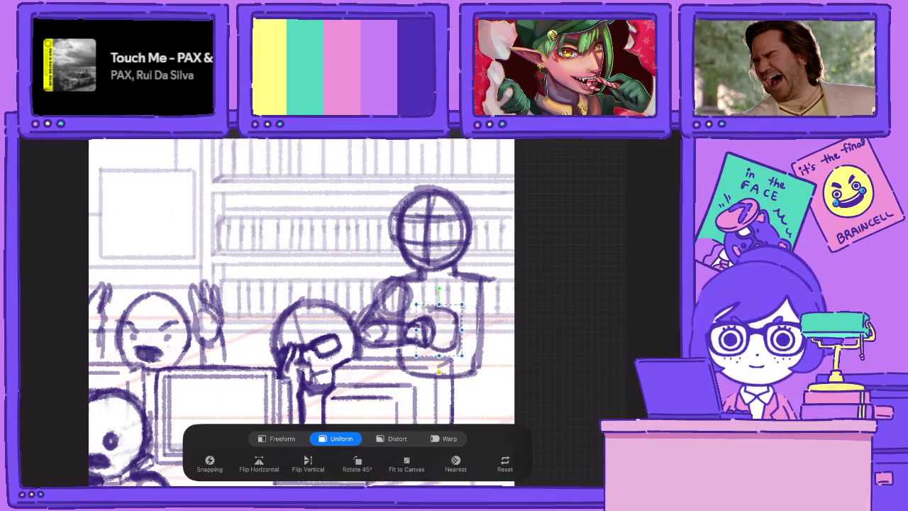
key("v")
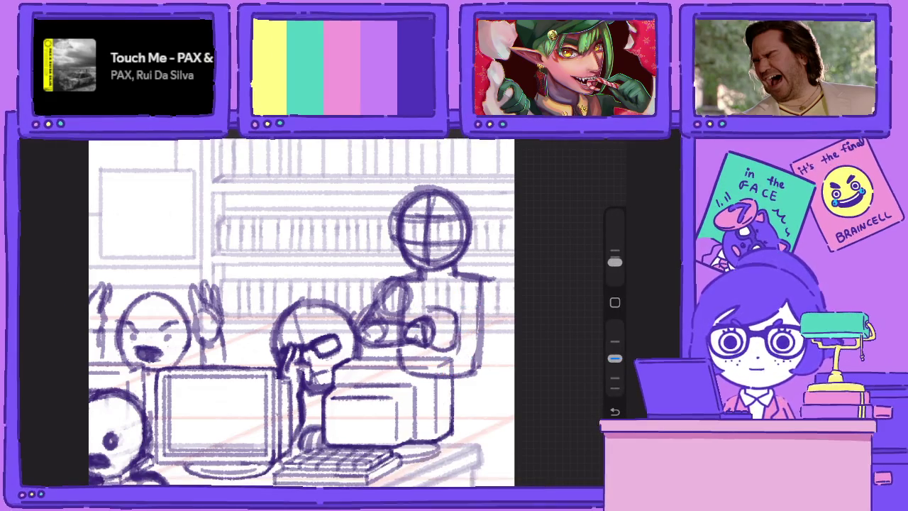
left_click_drag(432, 319, 451, 312)
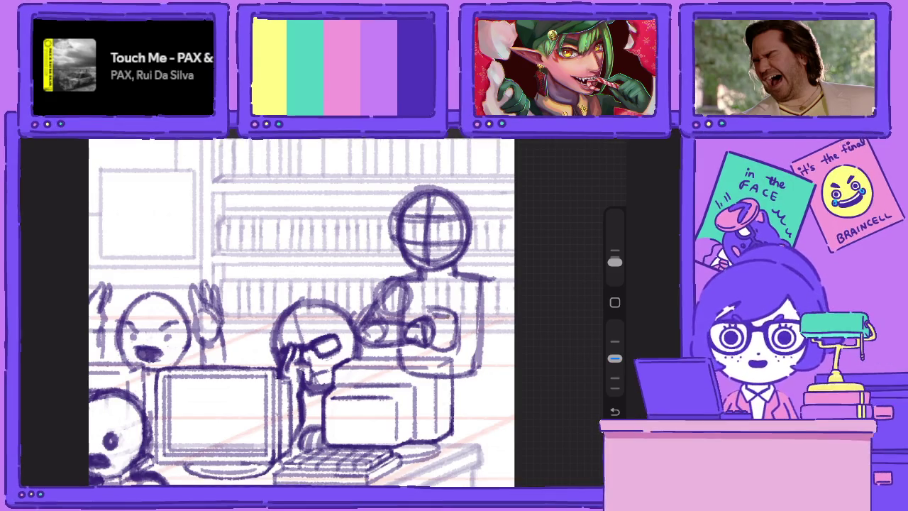
Darken the figure's arm and extend its right side downward, then bring up Layers
mouse_move(471, 278)
left_mouse_down()
mouse_move(495, 352)
mouse_move(483, 347)
left_mouse_up()
mouse_move(497, 314)
left_mouse_down()
mouse_move(494, 377)
mouse_move(477, 400)
mouse_move(443, 408)
left_mouse_up()
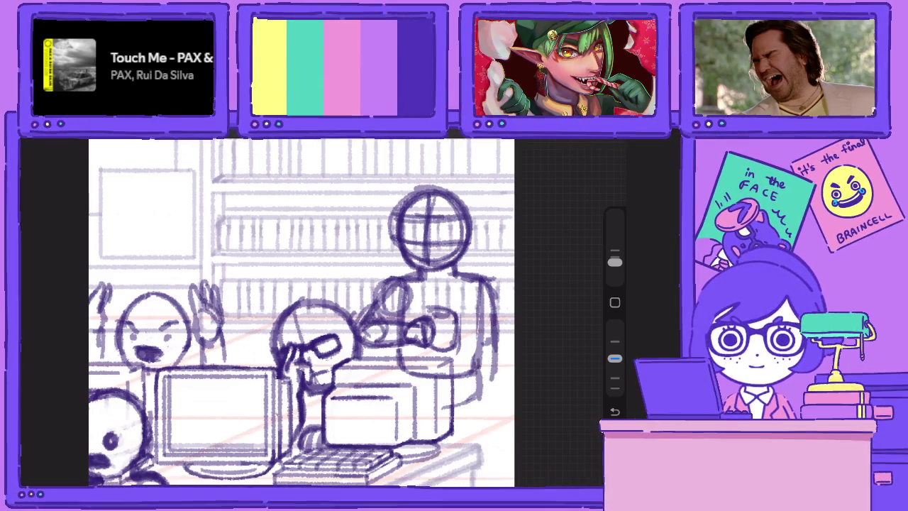
left_click(587, 146)
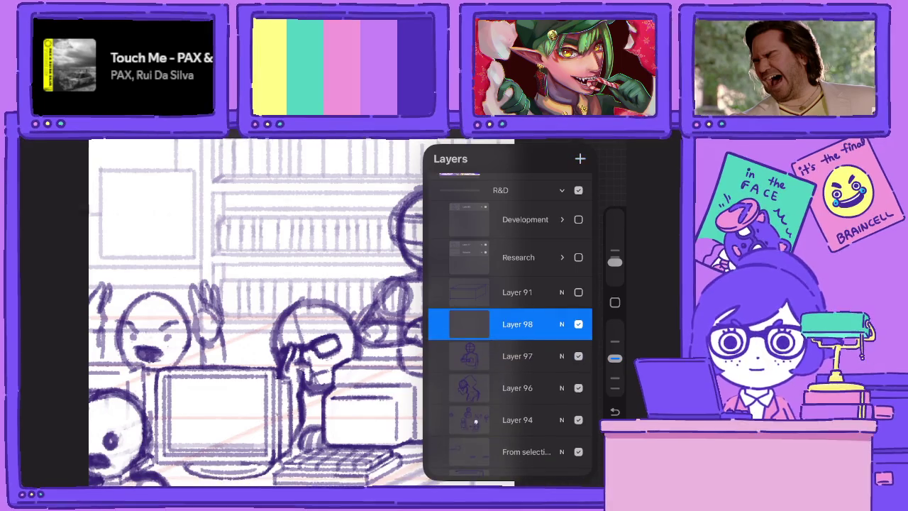
left_click(587, 147)
scroll(301, 312, "left", 3)
scroll(346, 312, "left", 1)
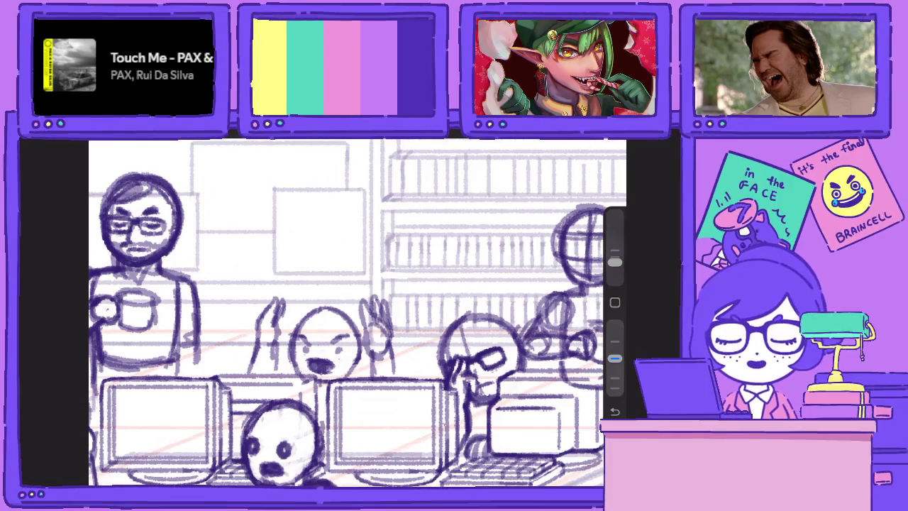
scroll(348, 313, "down", 5)
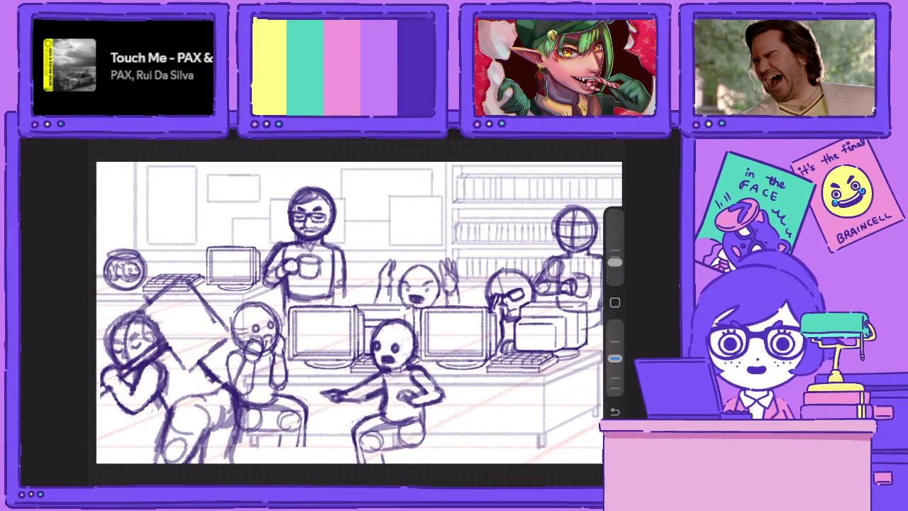
scroll(354, 312, "up", 2)
scroll(355, 312, "up", 5)
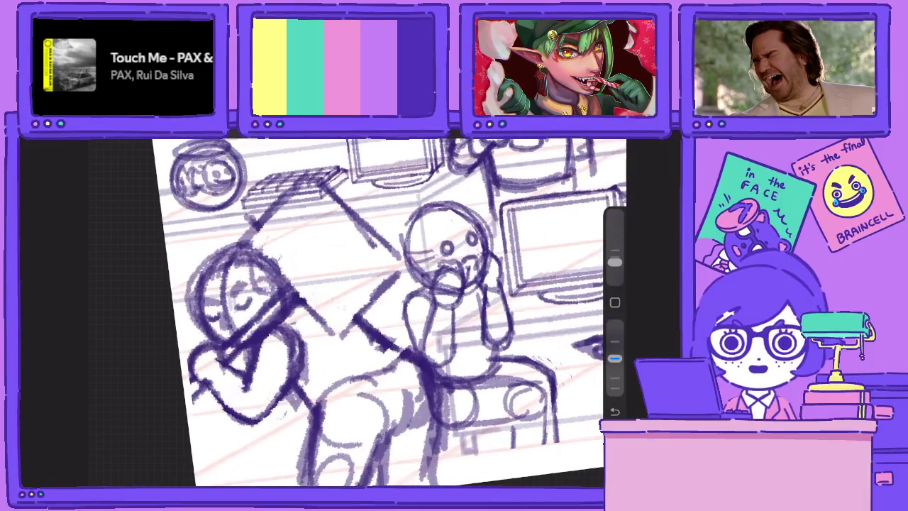
scroll(390, 313, "up", 2)
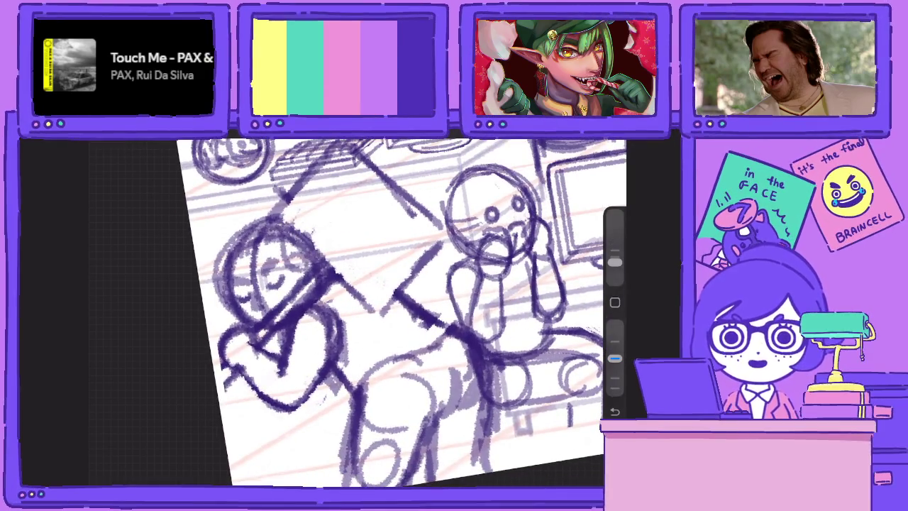
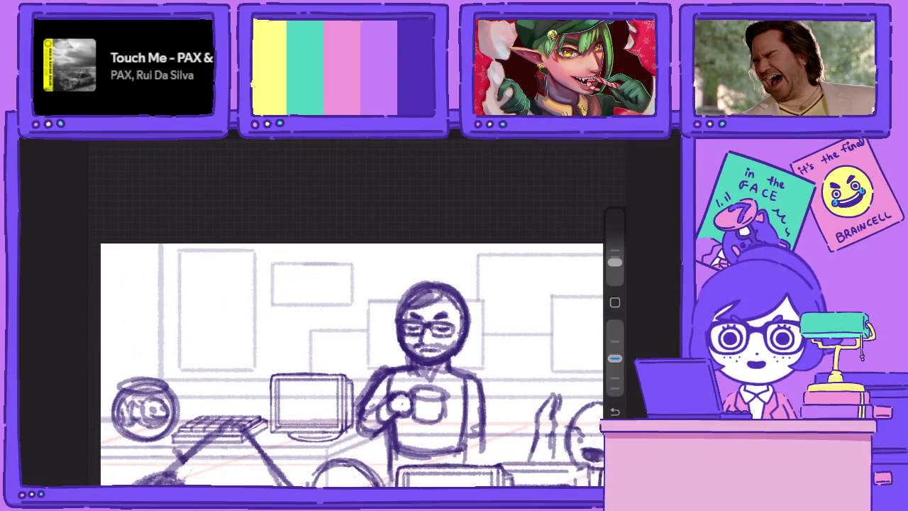
Switch to Layer 97, zoom toward the bookshelves, and undo a rough head sketch
key("l")
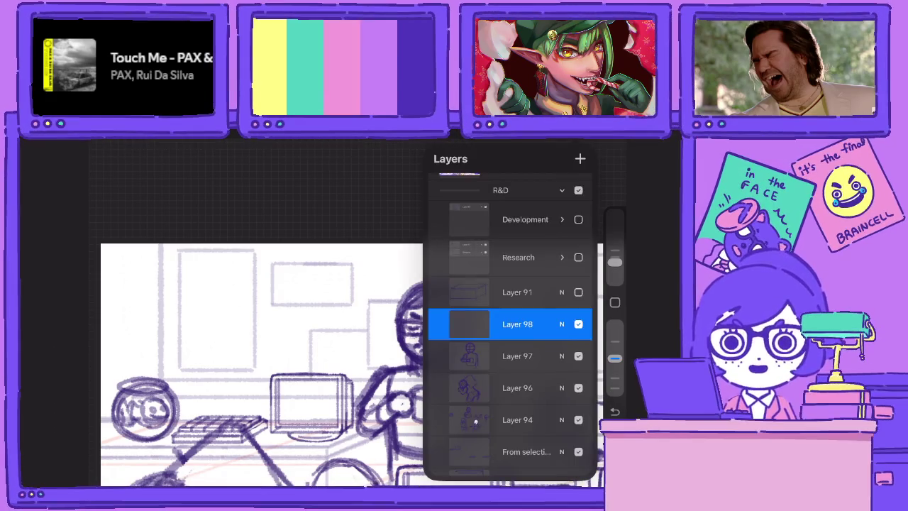
left_click(517, 356)
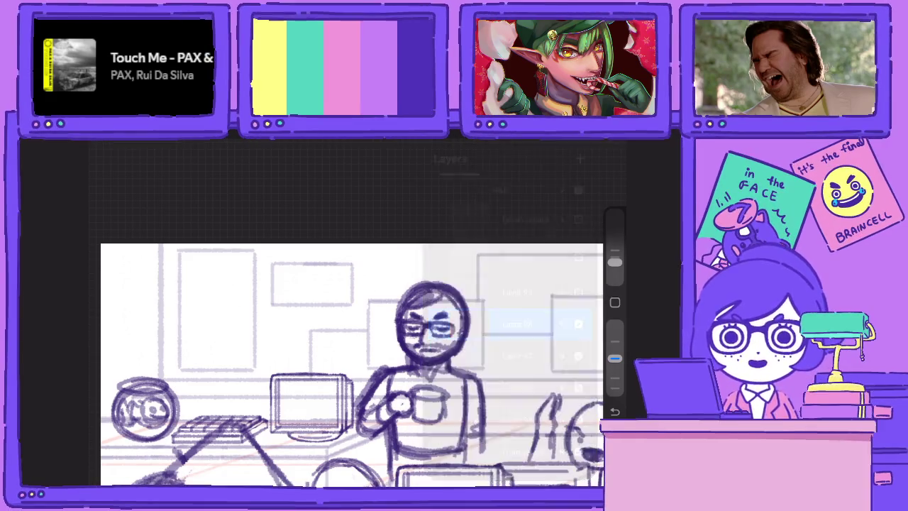
left_click_drag(319, 355, 213, 298)
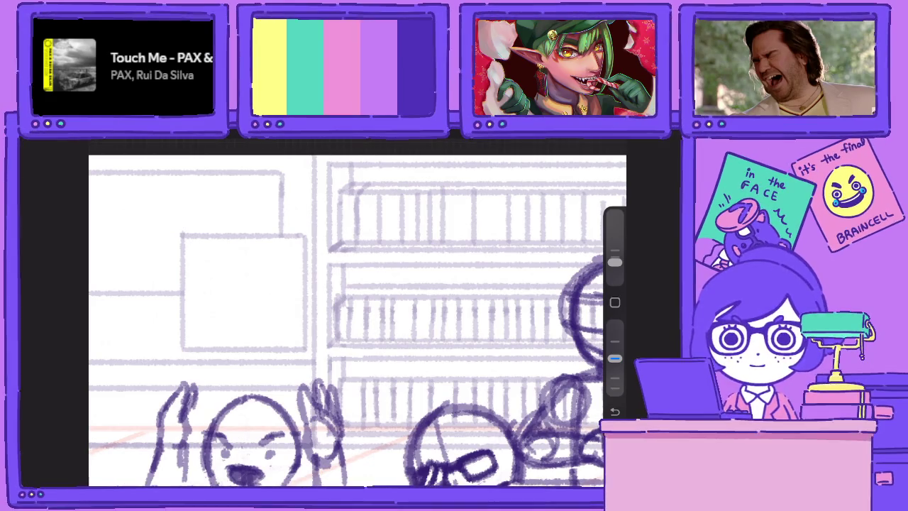
left_click_drag(447, 291, 521, 326)
mouse_move(462, 255)
left_mouse_down()
mouse_move(440, 284)
mouse_move(461, 351)
left_mouse_up()
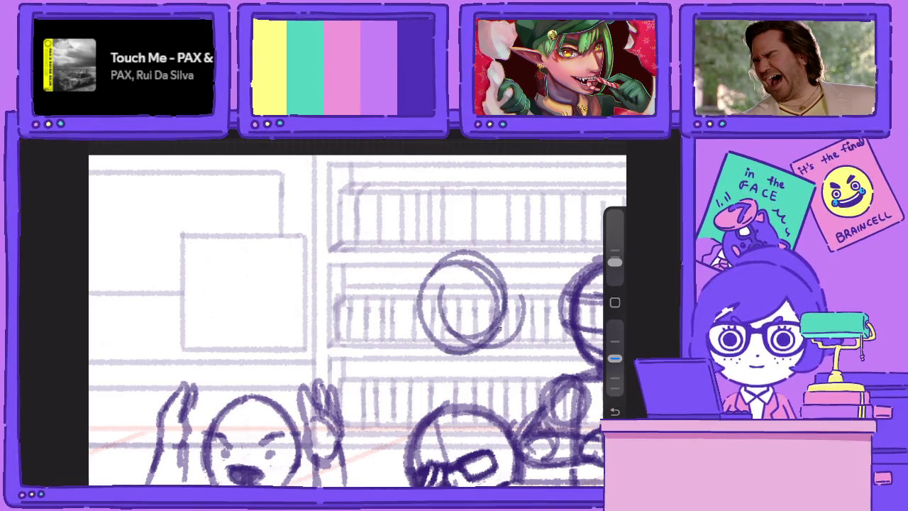
left_click_drag(496, 270, 426, 284)
key("ctrl+z")
key("ctrl+z")
key("ctrl+z")
key("ctrl+z")
scroll(355, 313, "right", 3)
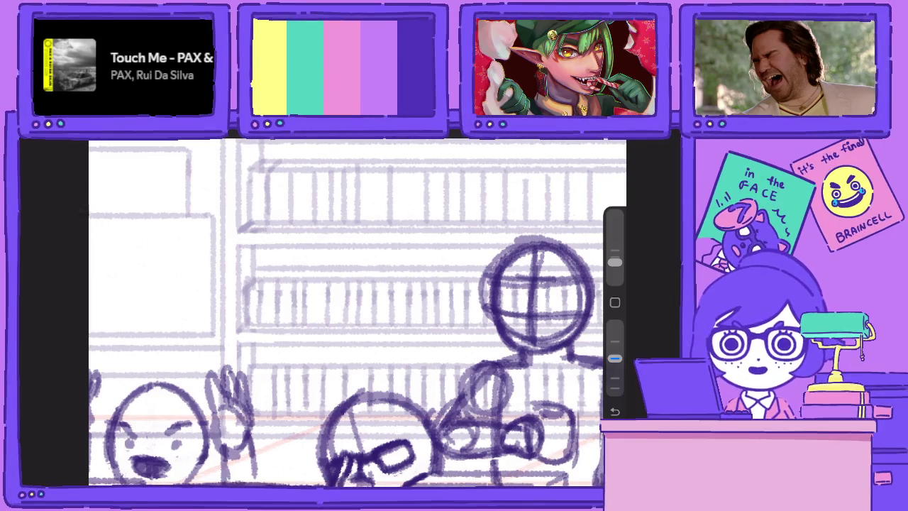
Draw a new head circle with crosshair and lower face guides beside the crosshair head
mouse_move(416, 247)
left_mouse_down()
mouse_move(361, 320)
mouse_move(447, 248)
mouse_move(369, 334)
left_mouse_up()
left_click_drag(355, 291, 443, 284)
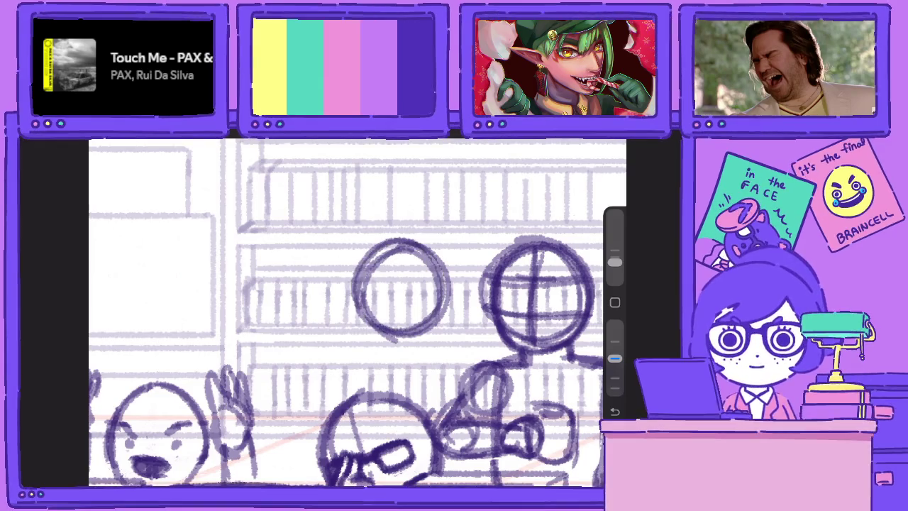
left_click_drag(398, 247, 400, 352)
mouse_move(441, 284)
left_mouse_down()
mouse_move(337, 284)
mouse_move(443, 276)
left_mouse_up()
left_click_drag(350, 307, 447, 305)
Darken the new head's outline and sketch a hand shape at its lower right
mouse_move(419, 240)
left_mouse_down()
mouse_move(355, 312)
mouse_move(408, 351)
left_mouse_up()
left_click_drag(353, 298, 430, 355)
left_click_drag(366, 351, 445, 270)
left_click_drag(397, 234, 384, 345)
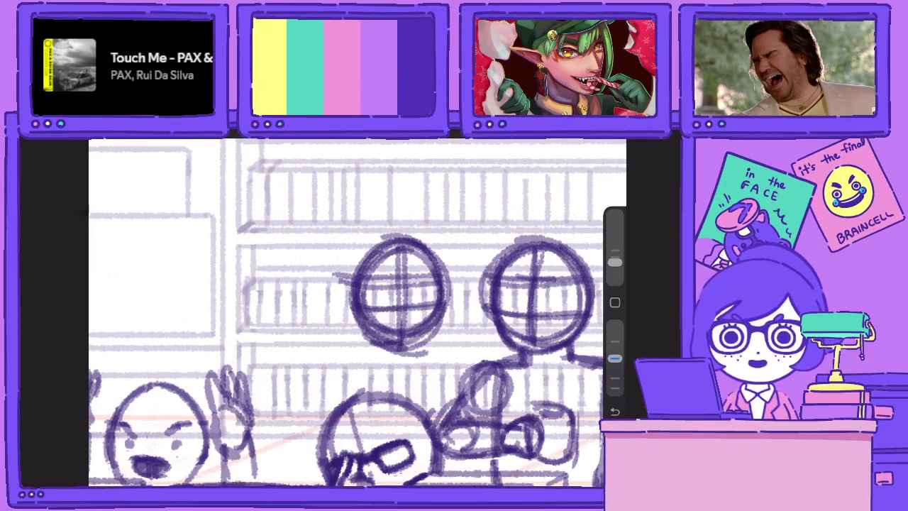
left_click_drag(433, 245, 346, 310)
mouse_move(425, 312)
left_mouse_down()
mouse_move(408, 351)
mouse_move(448, 346)
mouse_move(451, 333)
mouse_move(411, 323)
mouse_move(415, 347)
mouse_move(439, 337)
mouse_move(455, 313)
left_mouse_up()
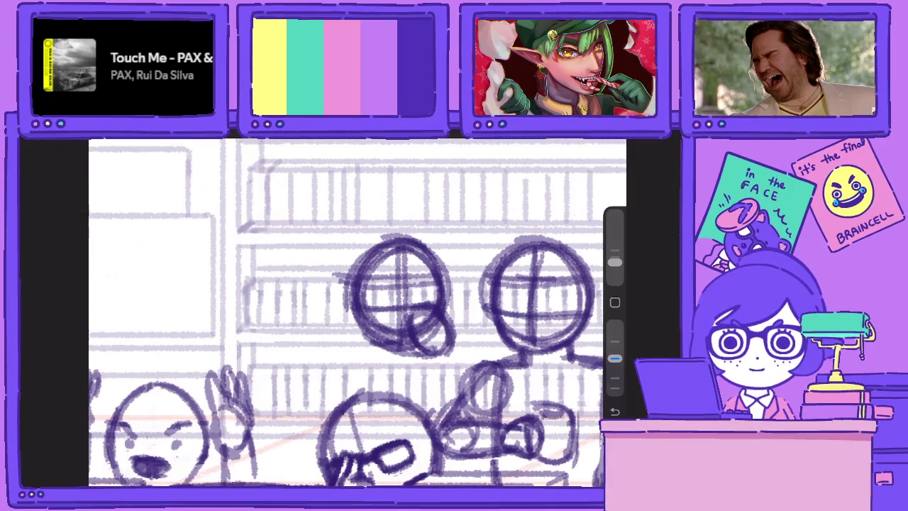
left_click_drag(355, 312, 362, 274)
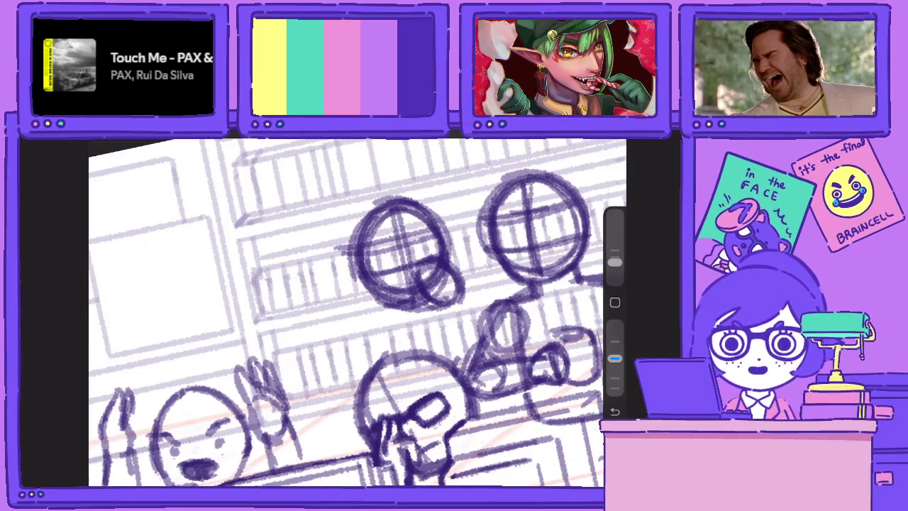
Sketch the new figure's arm and hand under its head, plus body strokes on its neighbour
mouse_move(369, 291)
left_mouse_down()
mouse_move(405, 319)
mouse_move(390, 311)
left_mouse_up()
mouse_move(389, 279)
left_mouse_down()
mouse_move(411, 292)
mouse_move(411, 314)
mouse_move(407, 305)
left_mouse_up()
mouse_move(425, 245)
left_mouse_down()
mouse_move(382, 264)
mouse_move(389, 256)
mouse_move(355, 301)
mouse_move(351, 345)
mouse_move(366, 364)
mouse_move(386, 365)
left_mouse_up()
mouse_move(390, 317)
left_mouse_down()
mouse_move(374, 362)
mouse_move(350, 369)
left_mouse_up()
mouse_move(447, 302)
left_mouse_down()
mouse_move(456, 351)
mouse_move(481, 353)
mouse_move(483, 297)
left_mouse_up()
mouse_move(371, 298)
left_mouse_down()
mouse_move(354, 308)
mouse_move(344, 346)
left_mouse_up()
mouse_move(476, 285)
left_mouse_down()
mouse_move(467, 326)
mouse_move(455, 307)
left_mouse_up()
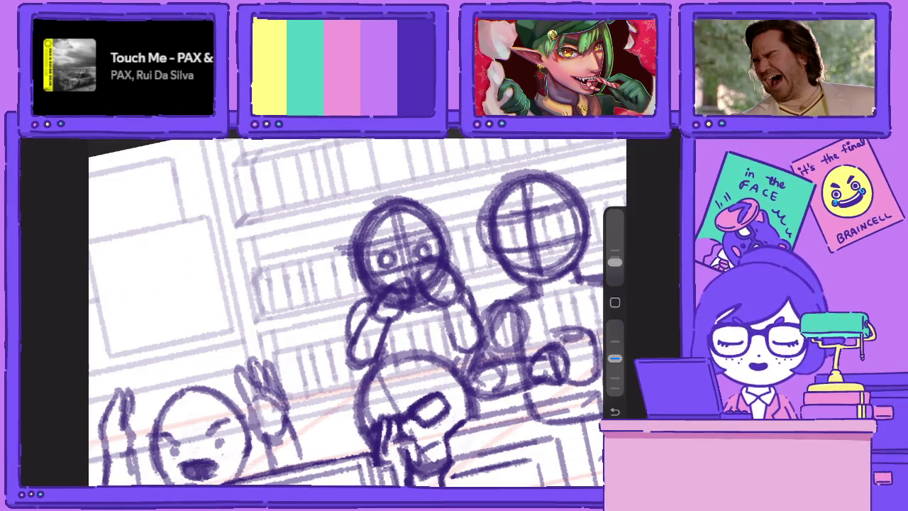
left_click_drag(395, 333, 386, 366)
left_click_drag(401, 313, 294, 334)
Draw eyes and face details on the right figure's crosshair head
mouse_move(443, 251)
left_mouse_down()
mouse_move(444, 274)
mouse_move(402, 275)
mouse_move(440, 286)
left_mouse_up()
left_click_drag(388, 232, 387, 271)
left_click_drag(294, 262, 384, 291)
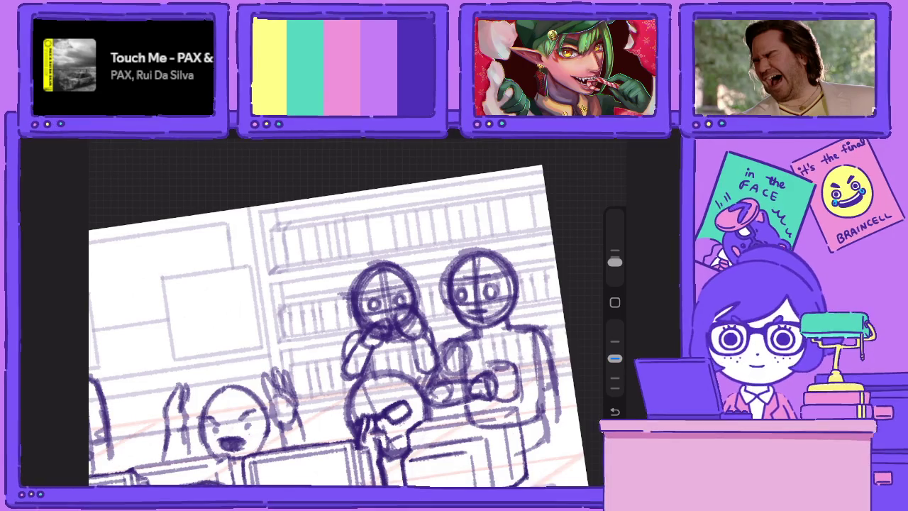
scroll(338, 324, "down", 5)
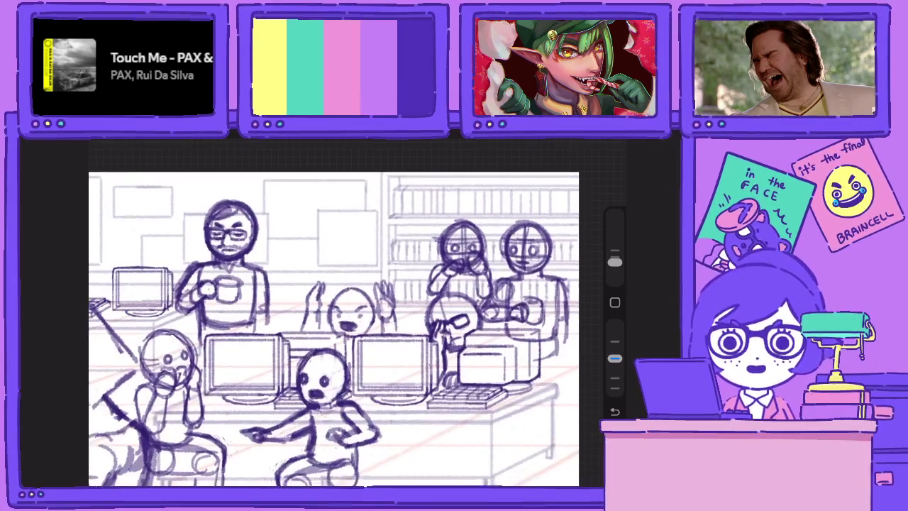
Hide the R&D group and show the HR group's finished SLAYOFFS artwork for comparison
key("l")
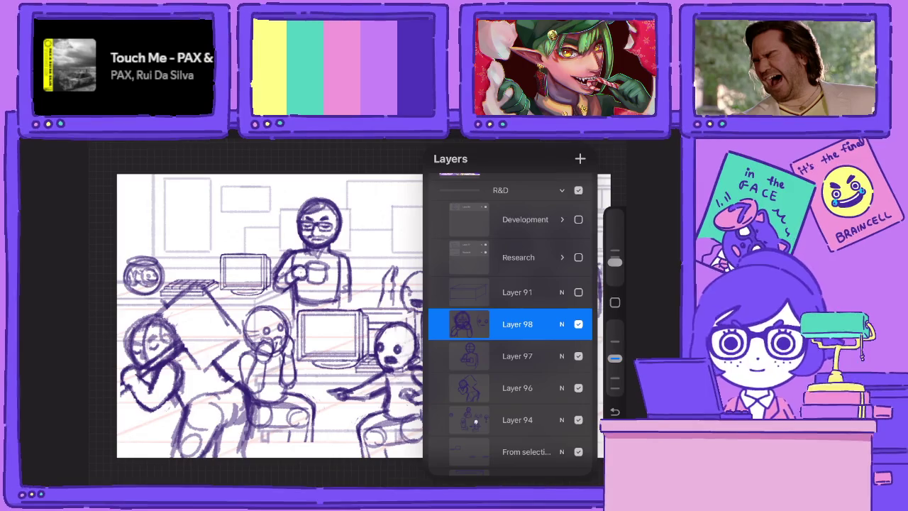
left_click(562, 190)
left_click(579, 294)
scroll(511, 320, "up", 2)
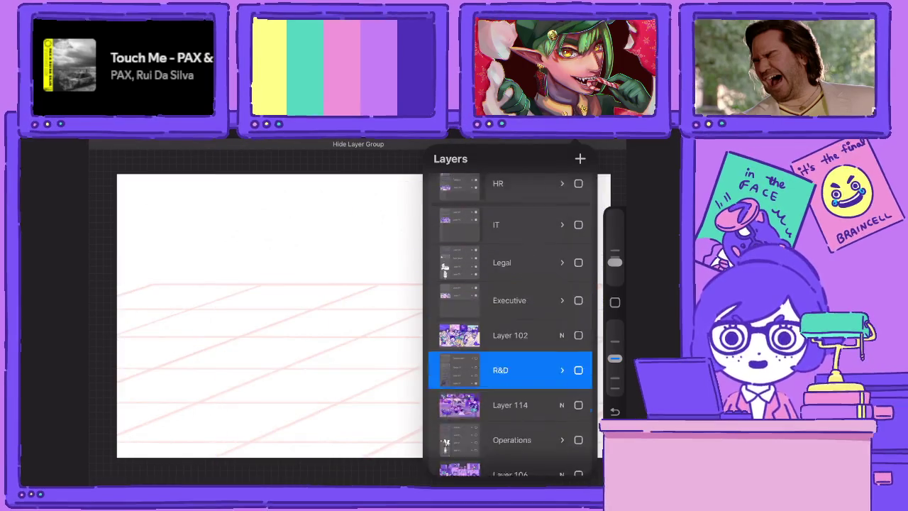
scroll(511, 319, "up", 3)
left_click(579, 303)
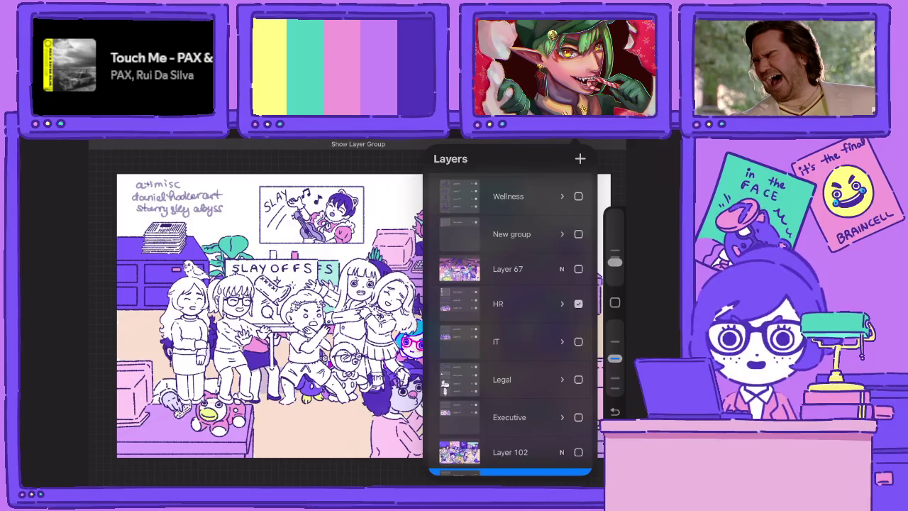
key("l")
scroll(355, 313, "up", 3)
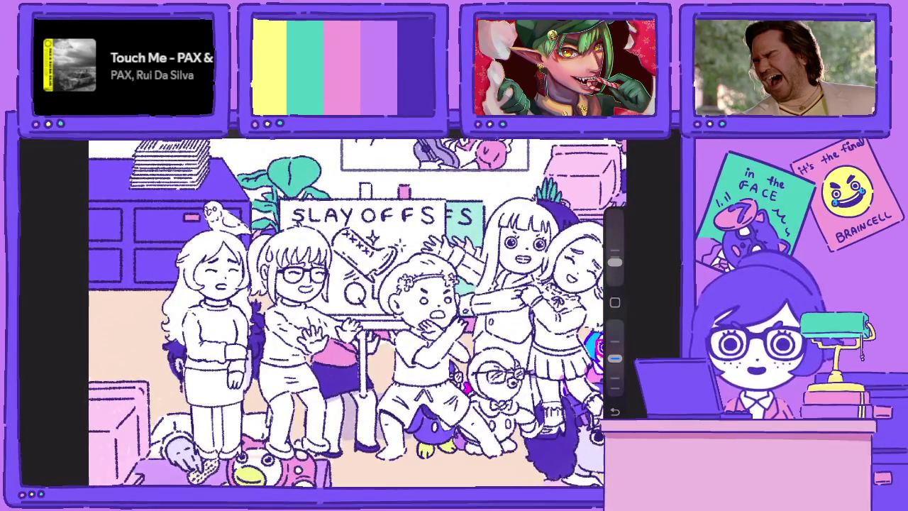
scroll(355, 312, "down", 2)
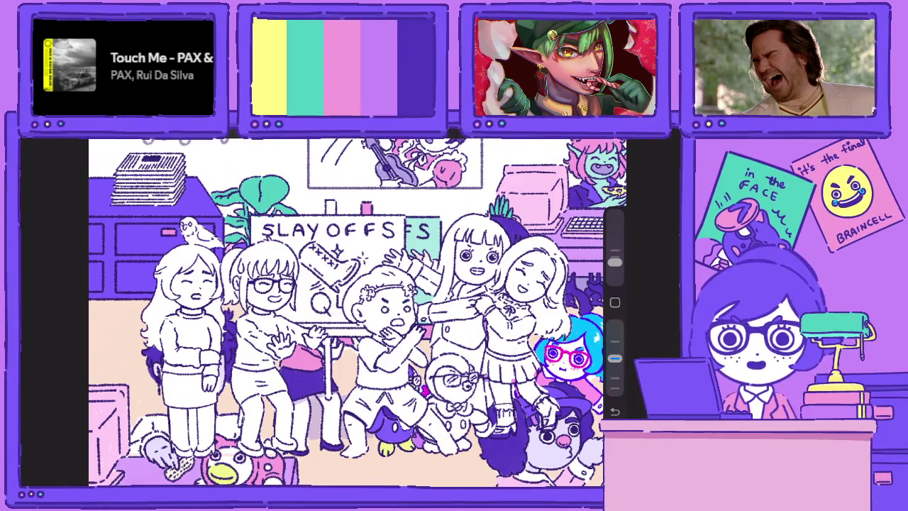
Show and expand the R&D group again and select Layer 98
key("l")
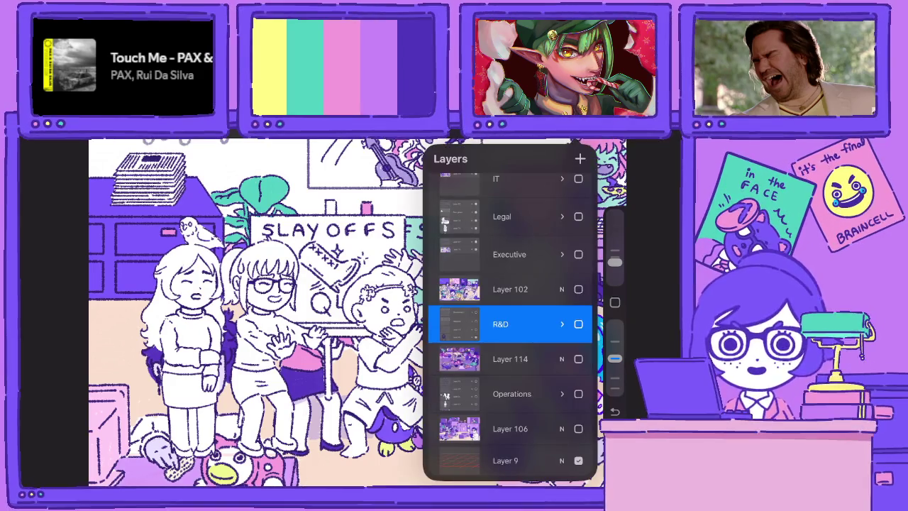
scroll(509, 320, "up", 3)
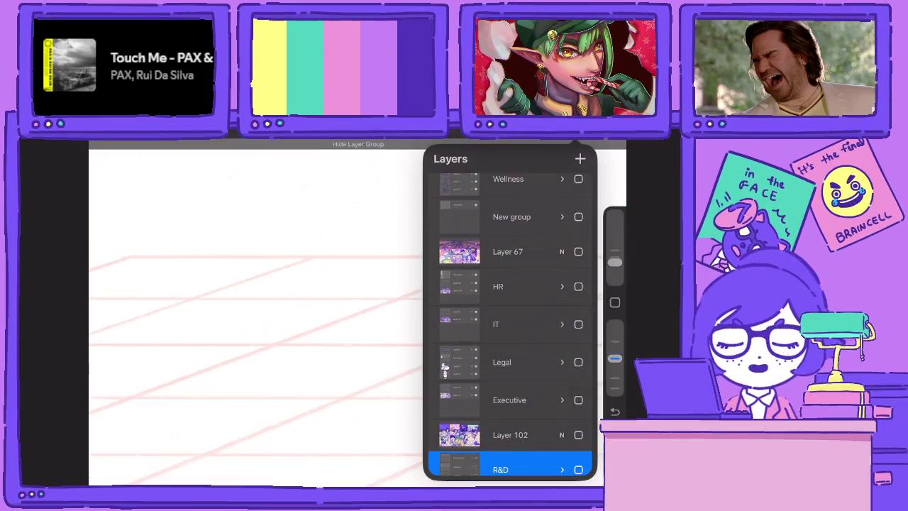
left_click(578, 431)
scroll(510, 319, "down", 4)
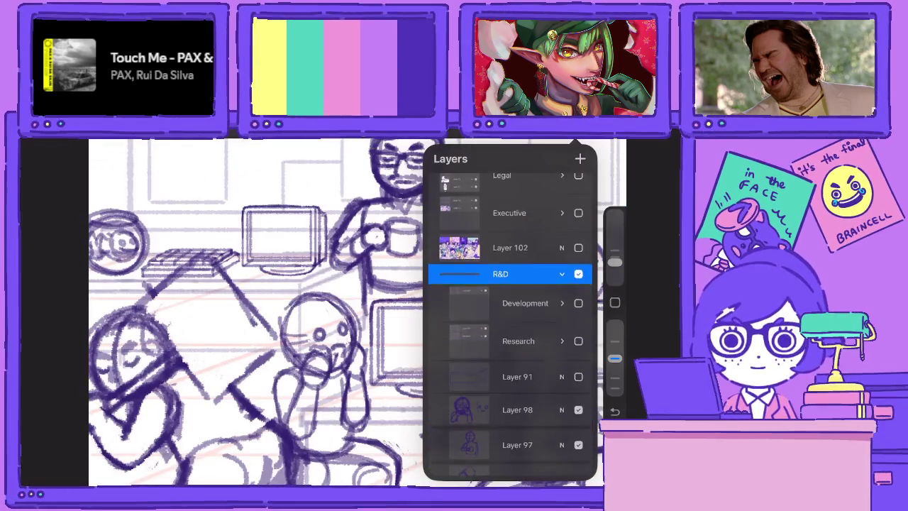
scroll(510, 319, "down", 2)
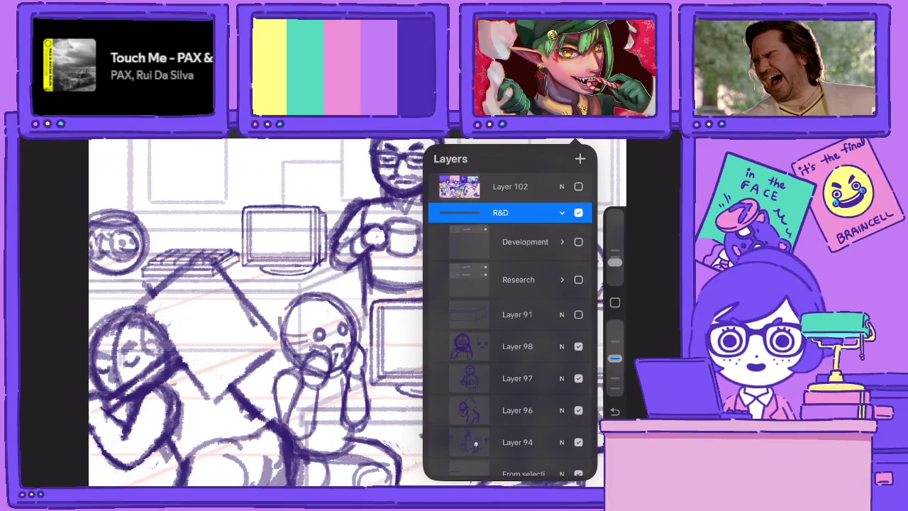
left_click(518, 346)
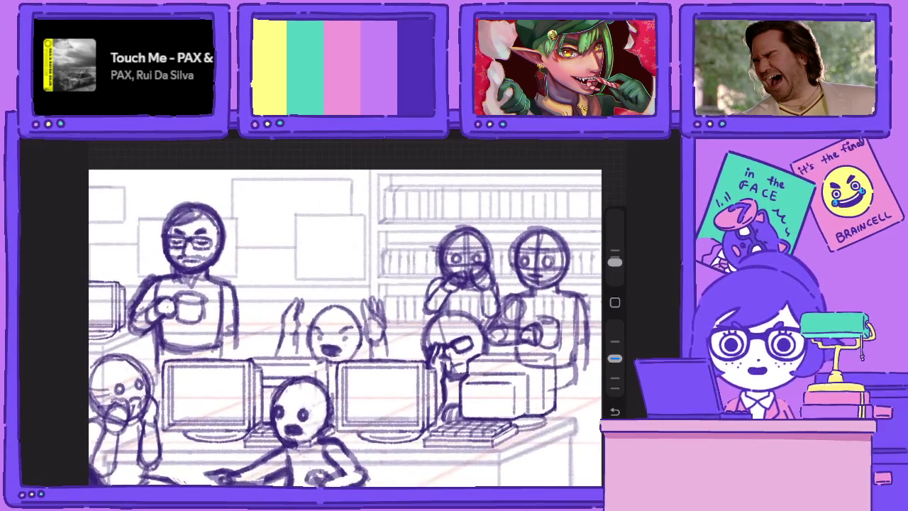
Merge Layer 98 down into Layer 97, then down again into Layer 96
left_click(599, 150)
left_click(518, 323)
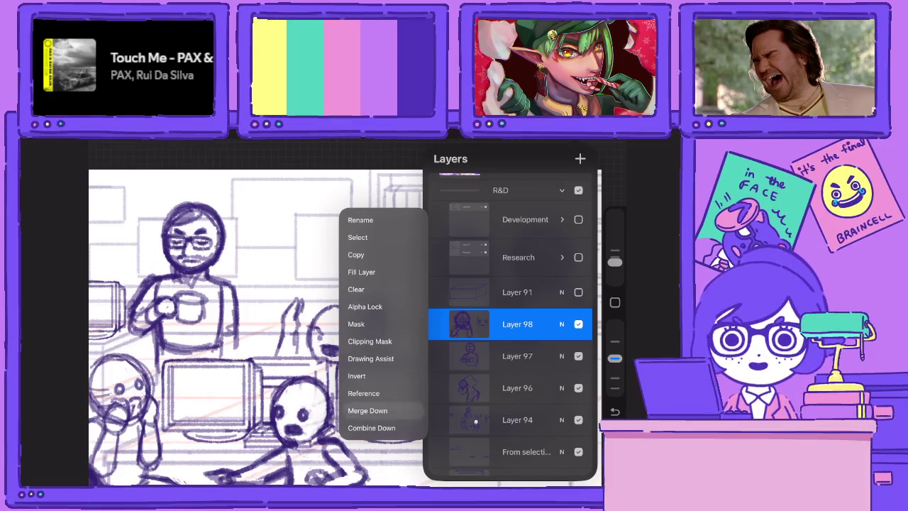
left_click(367, 410)
left_click(518, 324)
left_click(368, 410)
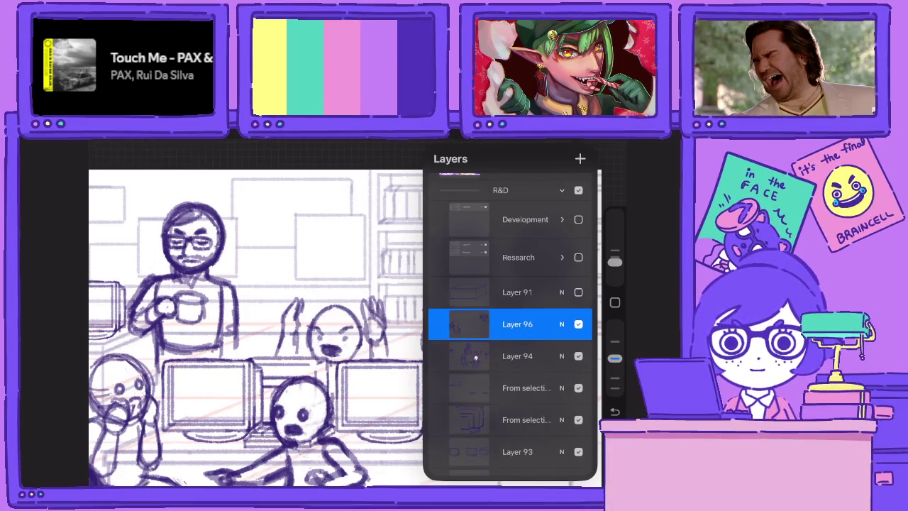
scroll(355, 319, "up", 5)
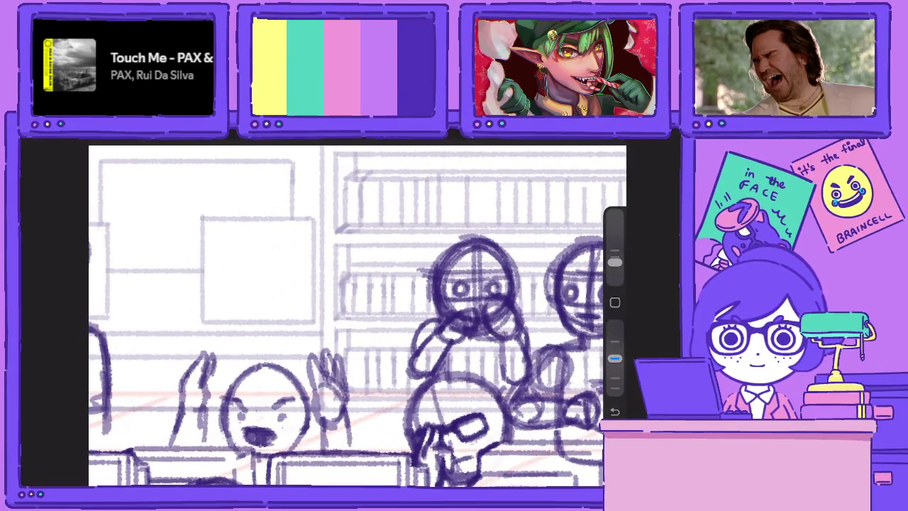
Sketch another head circle with crosshair guides and closed smiling eyes left of the figures
mouse_move(323, 283)
left_mouse_down()
mouse_move(327, 305)
mouse_move(355, 241)
mouse_move(316, 312)
left_mouse_up()
left_click_drag(357, 249, 349, 333)
mouse_move(388, 282)
left_mouse_down()
mouse_move(310, 282)
mouse_move(393, 281)
mouse_move(315, 307)
left_mouse_up()
left_click_drag(382, 305, 306, 305)
left_click_drag(363, 295, 379, 292)
mouse_move(324, 296)
left_mouse_down()
mouse_move(366, 310)
mouse_move(351, 328)
mouse_move(366, 329)
mouse_move(369, 311)
mouse_move(347, 331)
left_mouse_up()
Darken the new face's outline on all sides
left_click_drag(317, 268, 312, 314)
mouse_move(318, 253)
left_mouse_down()
mouse_move(312, 321)
mouse_move(310, 284)
left_mouse_up()
mouse_move(311, 284)
left_mouse_down()
mouse_move(338, 338)
mouse_move(355, 340)
left_mouse_up()
mouse_move(313, 313)
left_mouse_down()
mouse_move(388, 341)
mouse_move(399, 289)
left_mouse_up()
left_click_drag(397, 333, 348, 240)
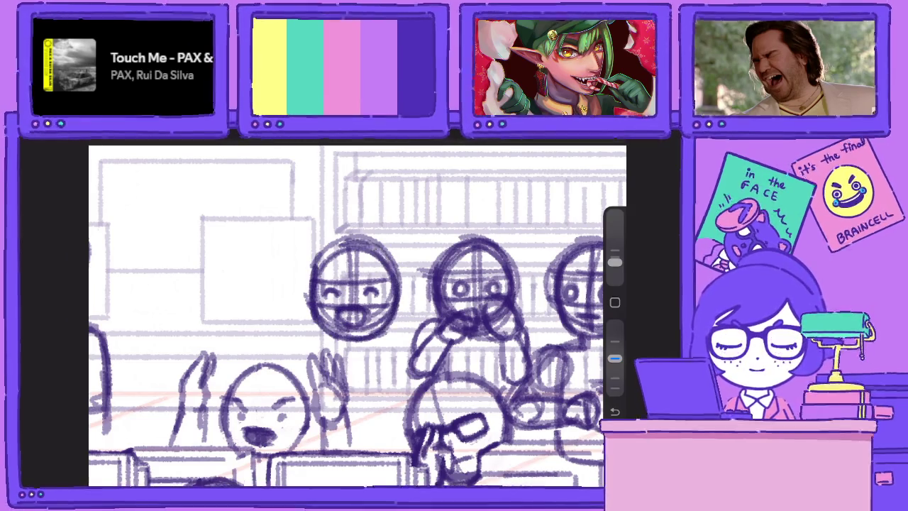
left_click_drag(308, 272, 352, 238)
Sketch arms and hands for the new figure and the lower middle and lower-left figures
left_click_drag(338, 340, 296, 348)
mouse_move(379, 332)
left_mouse_down()
mouse_move(374, 347)
mouse_move(397, 350)
mouse_move(414, 369)
mouse_move(395, 372)
left_mouse_up()
left_click_drag(308, 348, 298, 371)
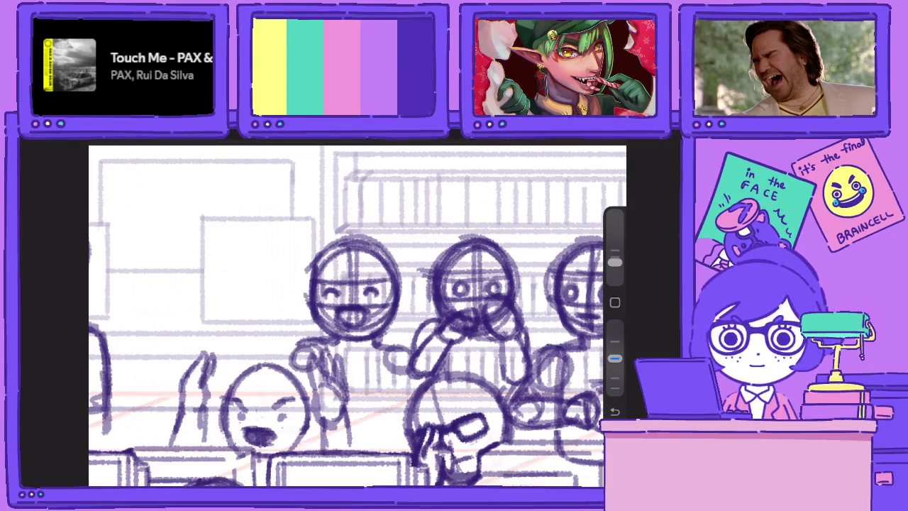
mouse_move(359, 295)
left_mouse_down()
mouse_move(357, 284)
mouse_move(343, 280)
left_mouse_up()
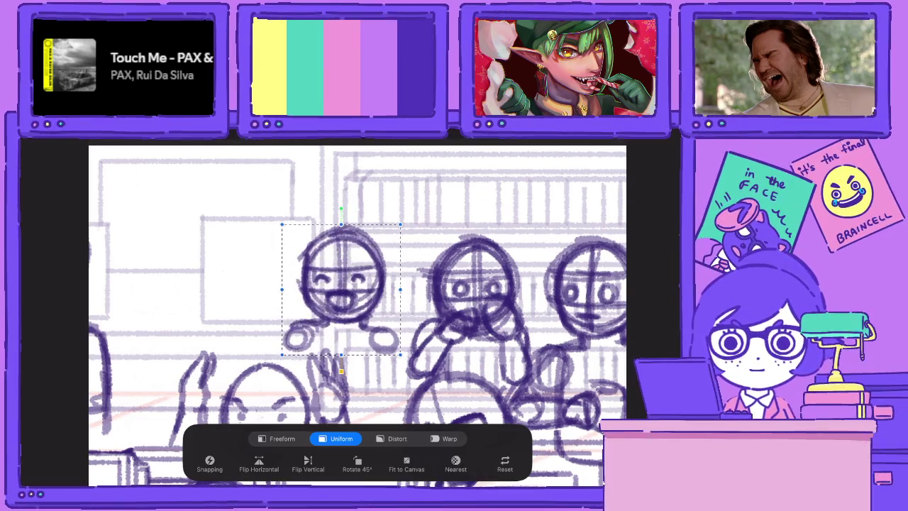
left_click_drag(307, 327, 263, 374)
mouse_move(389, 333)
left_mouse_down()
mouse_move(416, 378)
mouse_move(359, 420)
left_mouse_up()
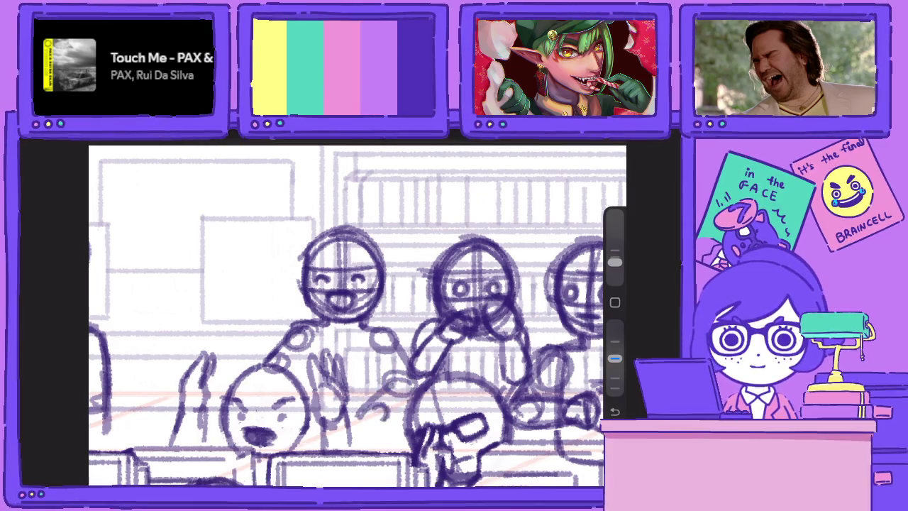
left_click_drag(417, 395, 375, 426)
left_click_drag(416, 375, 386, 415)
mouse_move(391, 351)
left_mouse_down()
mouse_move(366, 409)
mouse_move(370, 389)
left_mouse_up()
left_click_drag(304, 341, 295, 399)
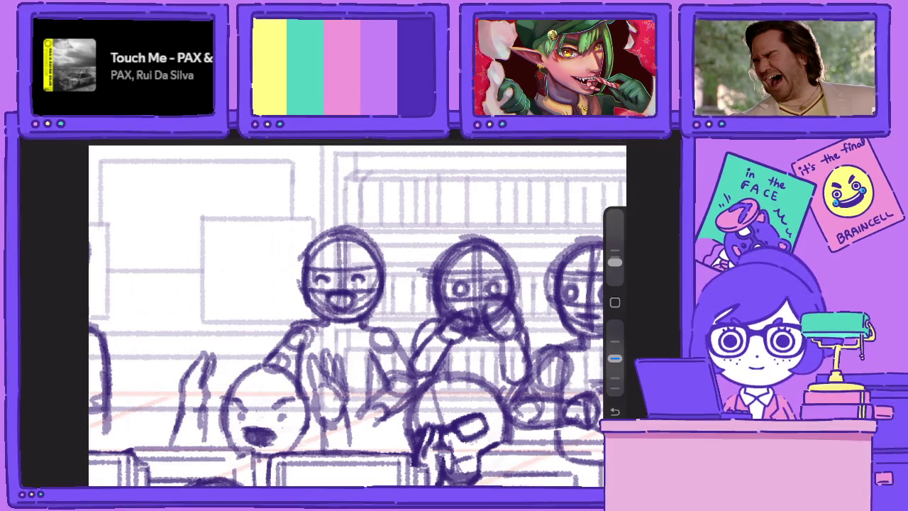
Briefly open and commit Transform, then zoom out to view the whole office crowd
key("v")
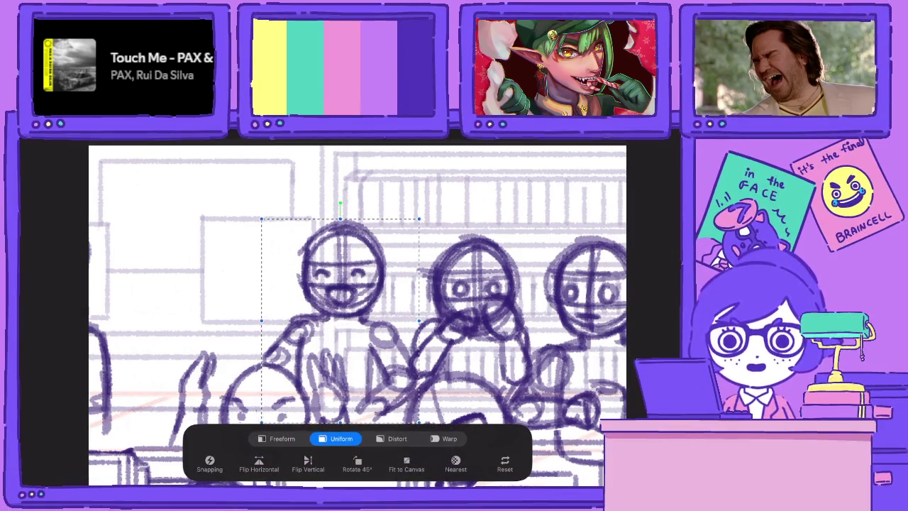
key("v")
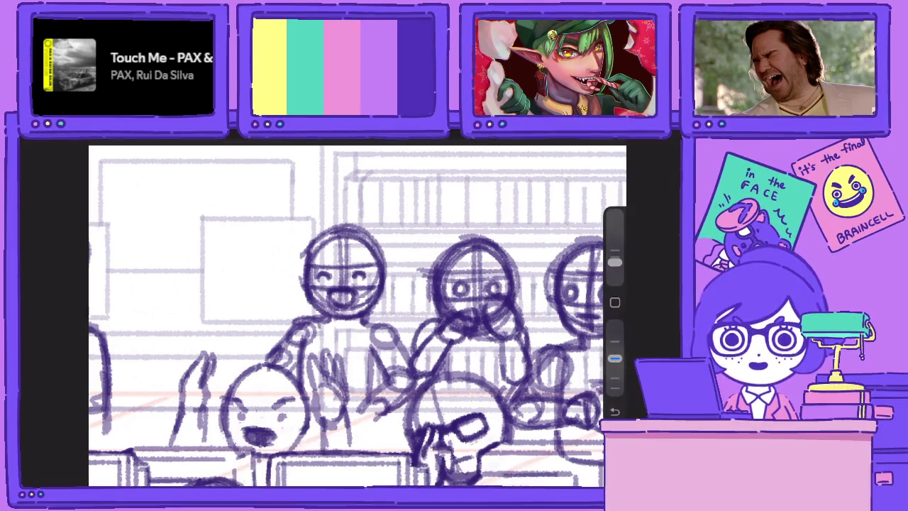
scroll(355, 315, "down", 3)
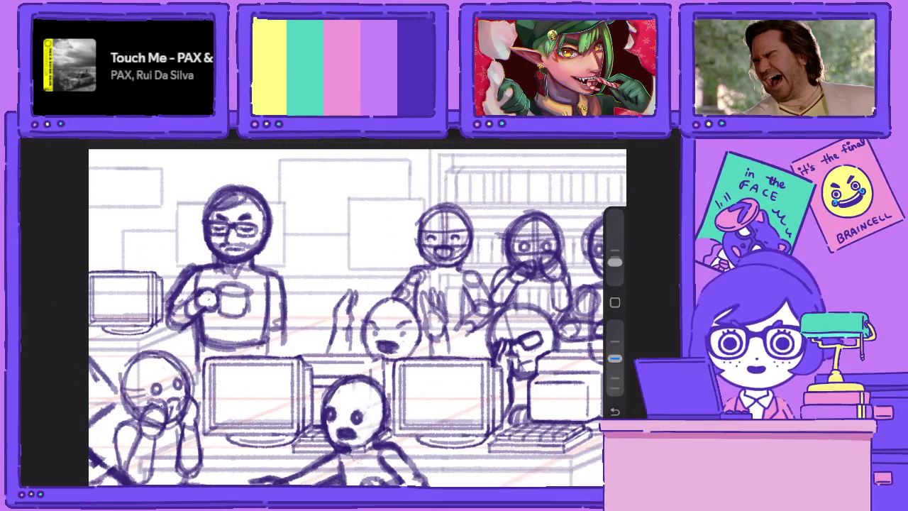
scroll(355, 316, "down", 3)
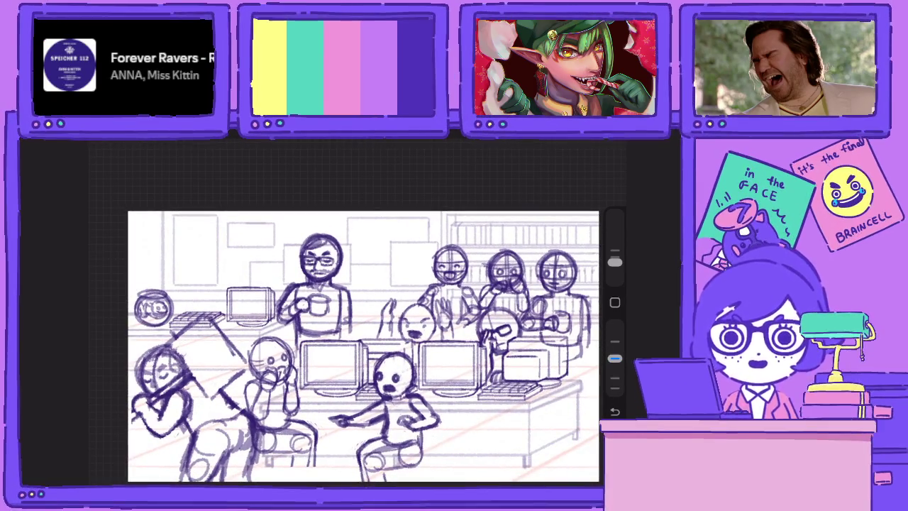
scroll(355, 316, "down", 3)
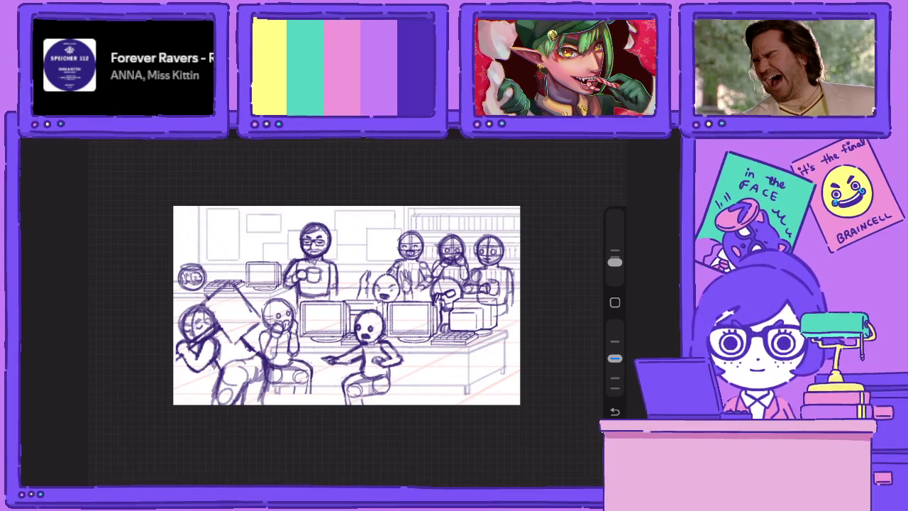
Group Layer 97 and Layer 96 into a New group
scroll(426, 333, "up", 3)
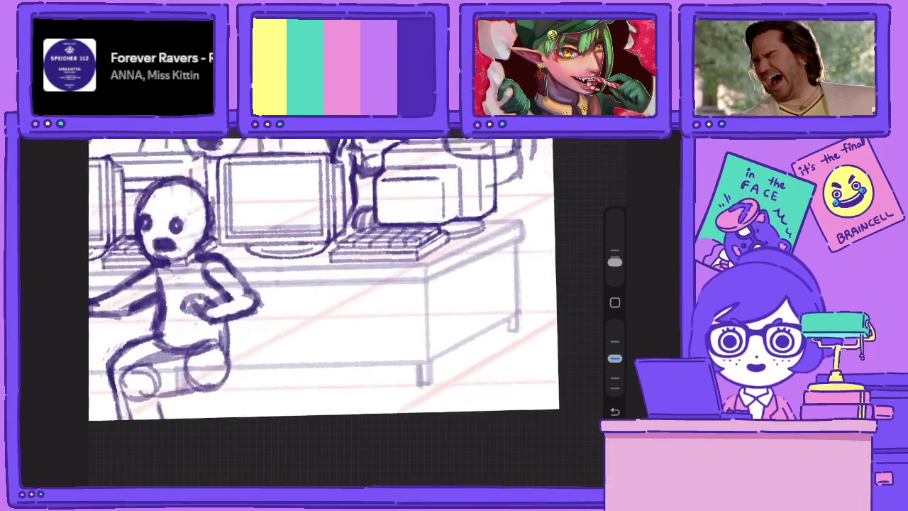
scroll(426, 333, "up", 3)
scroll(425, 333, "up", 2)
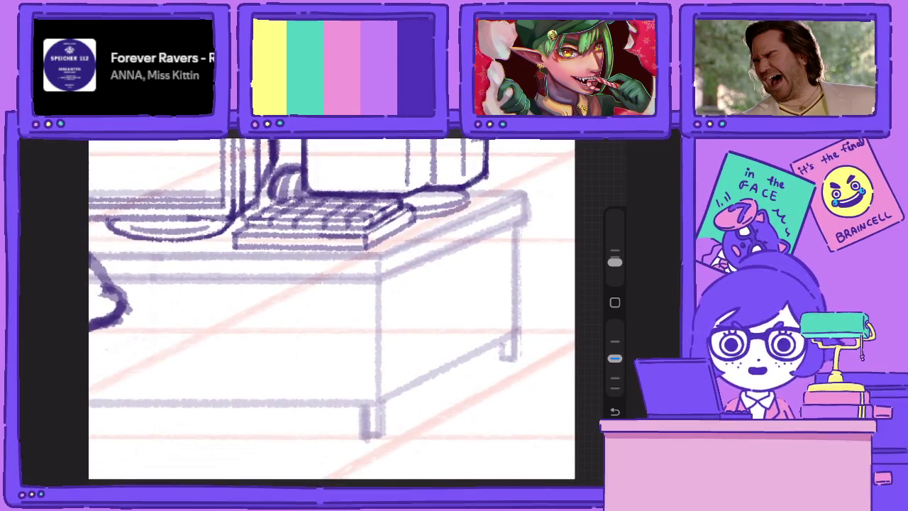
key("l")
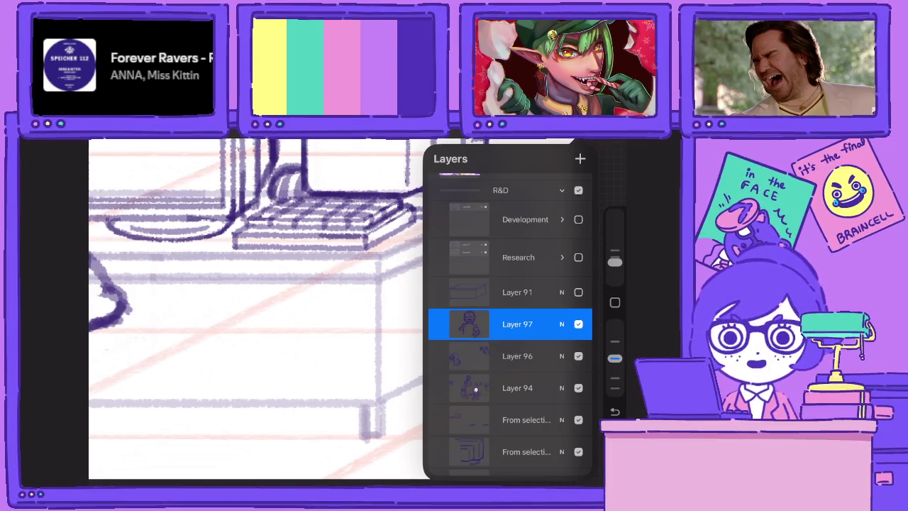
scroll(511, 325, "down", 3)
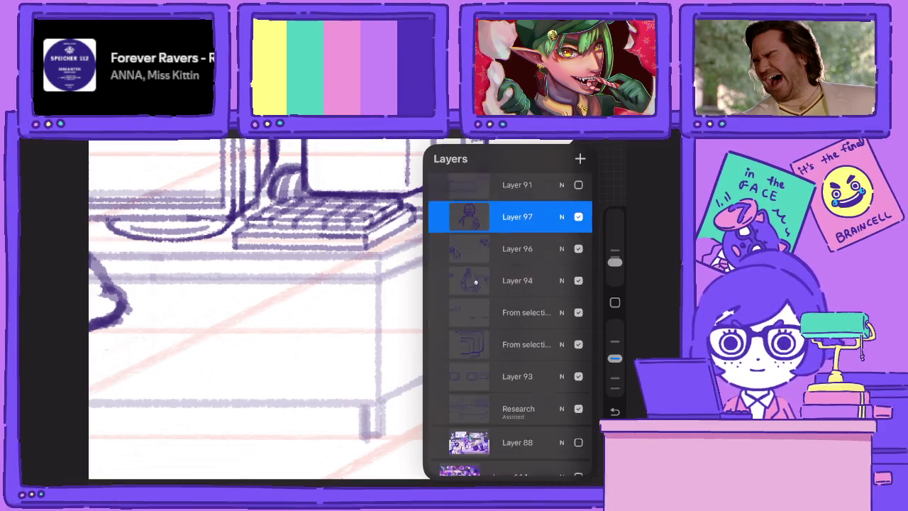
left_click(469, 210)
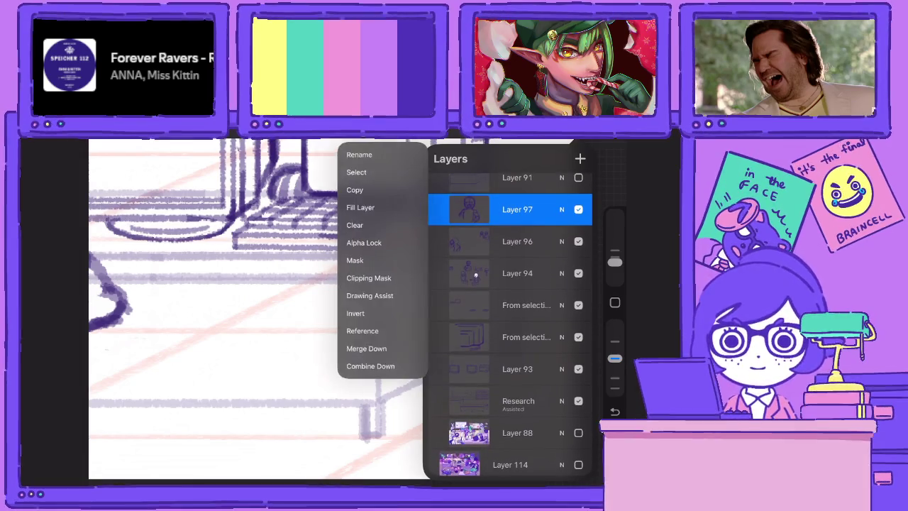
left_click(522, 203)
Add Layer 94 and the next sketch layer to the group, hide it, and show Layer 88
left_click_drag(475, 295, 486, 295)
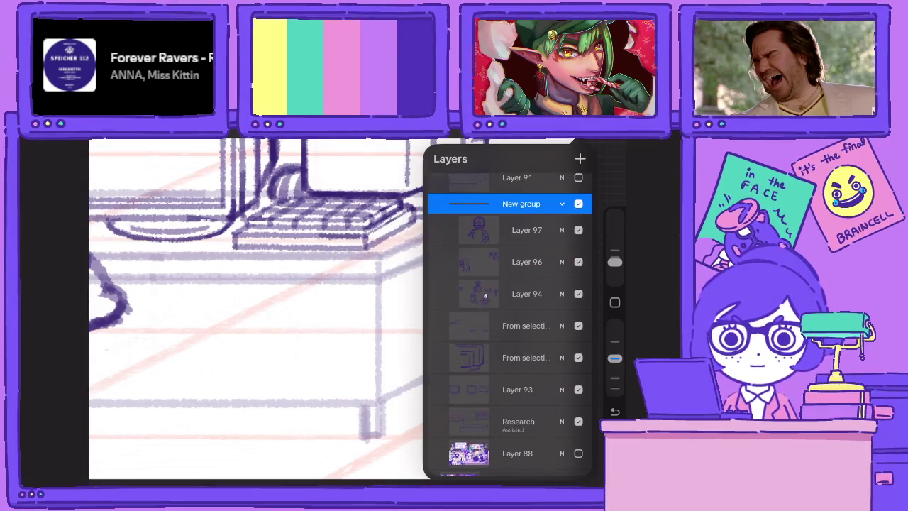
left_click_drag(469, 358, 479, 357)
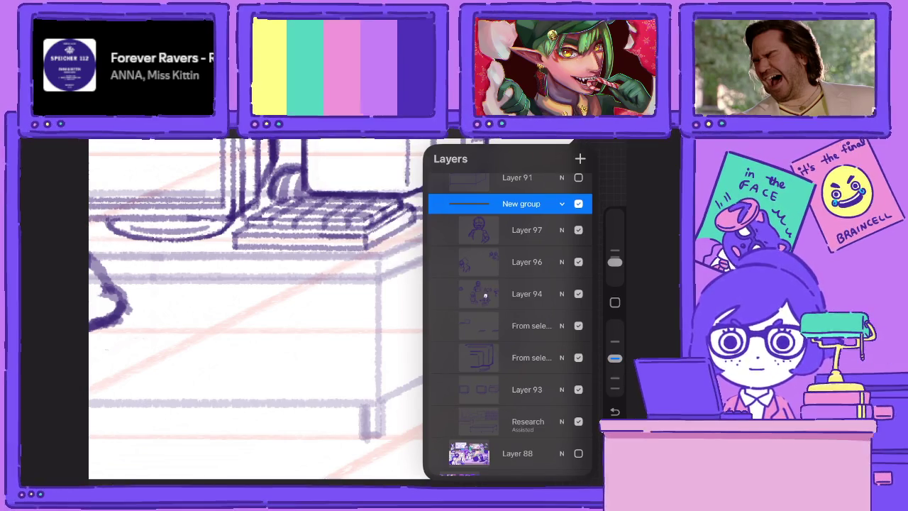
left_click(562, 203)
left_click(578, 264)
left_click(578, 298)
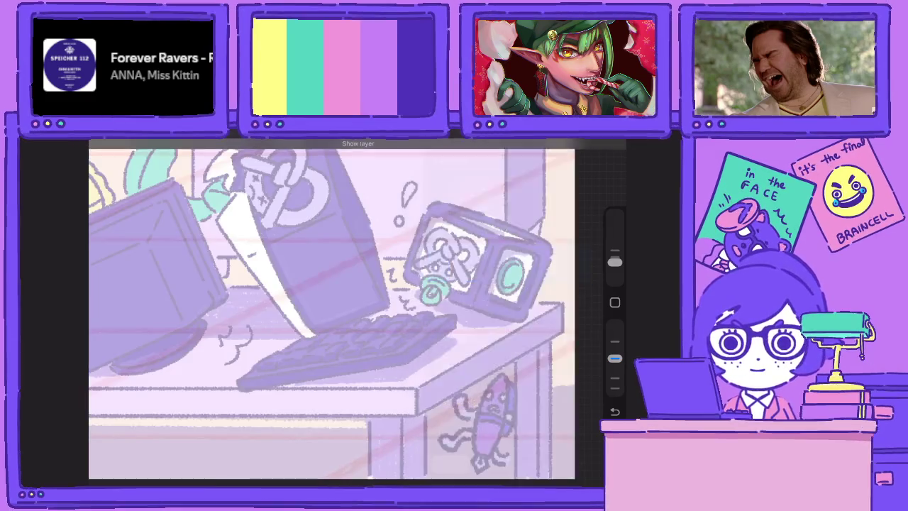
Raise Layer 88's opacity to maximum and zoom around the coloured office illustration
scroll(386, 310, "down", 5)
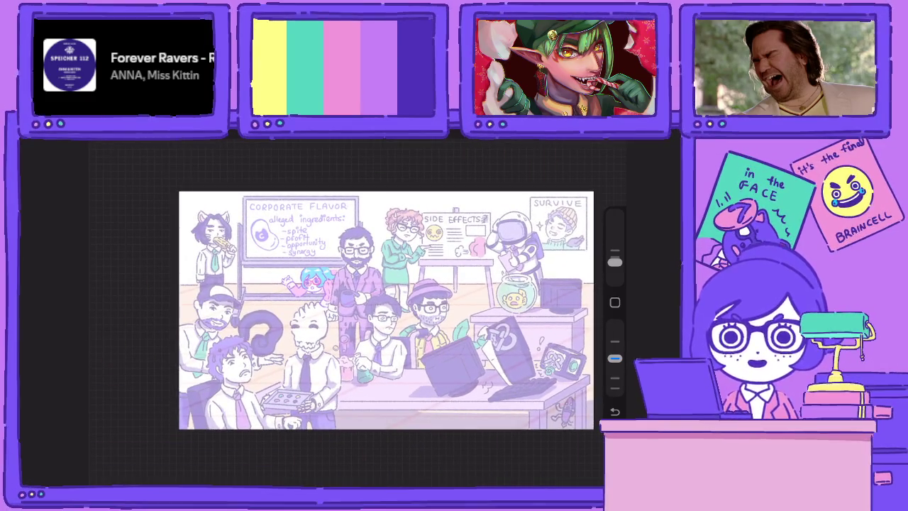
left_click(581, 142)
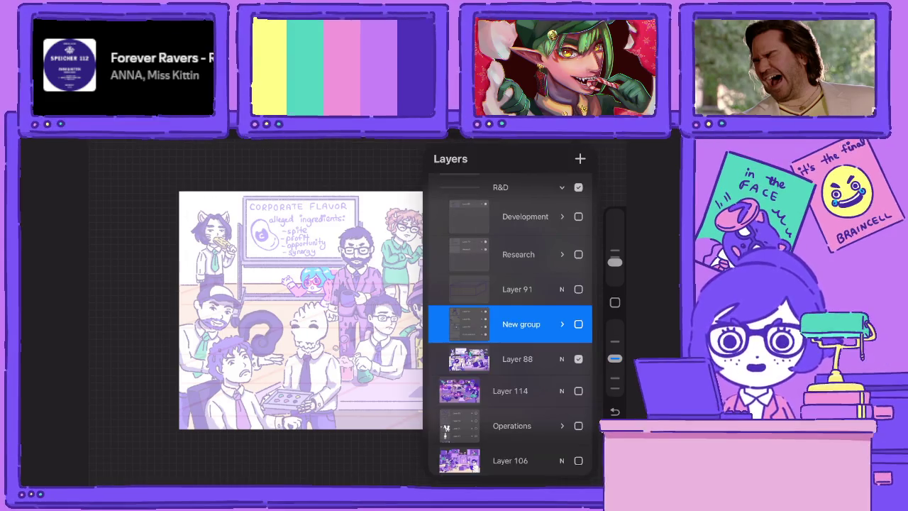
left_click(561, 359)
left_click_drag(501, 294, 558, 293)
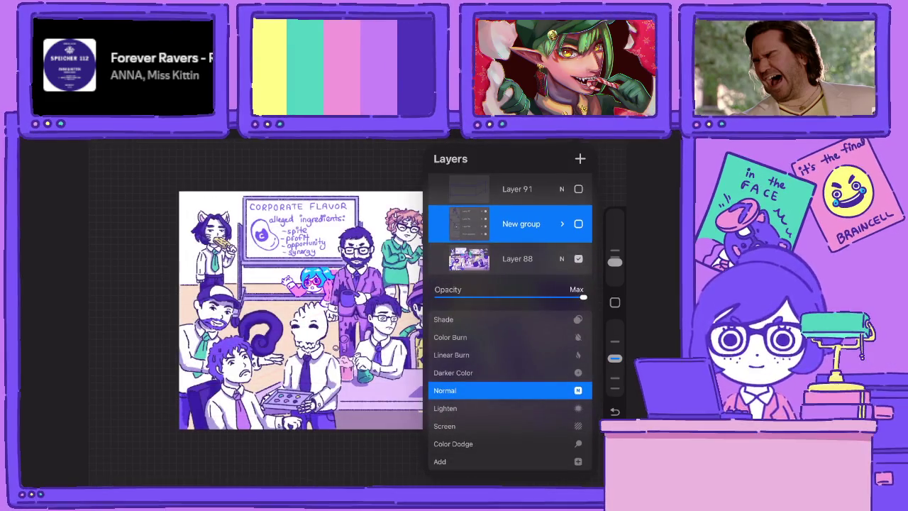
left_click(562, 259)
left_click(581, 142)
scroll(386, 310, "up", 5)
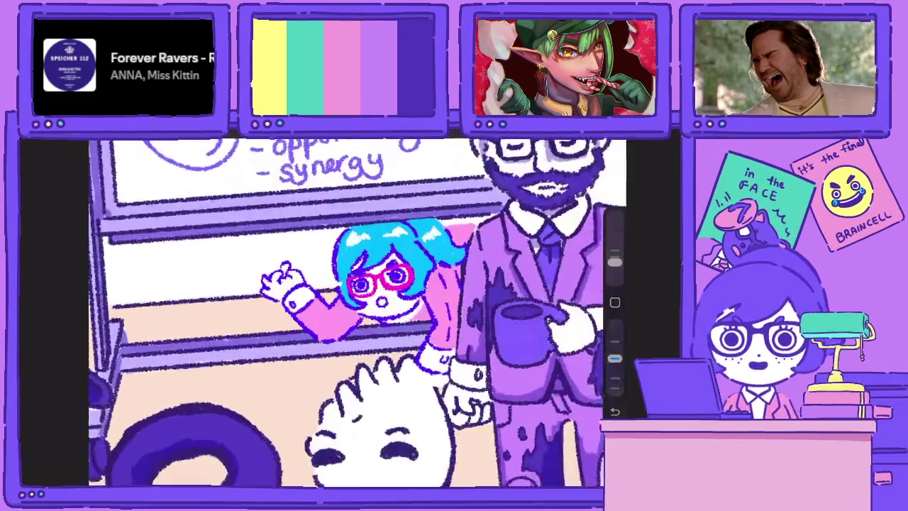
scroll(387, 310, "down", 3)
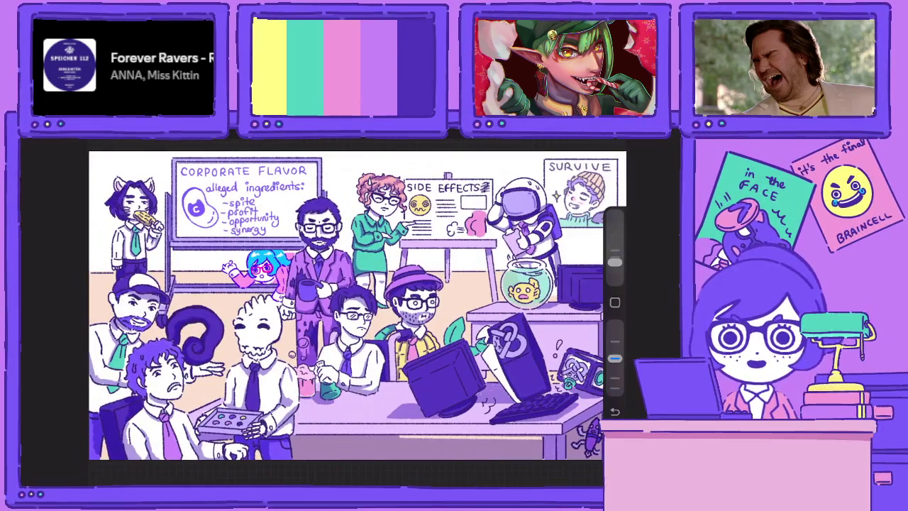
scroll(561, 405, "up", 5)
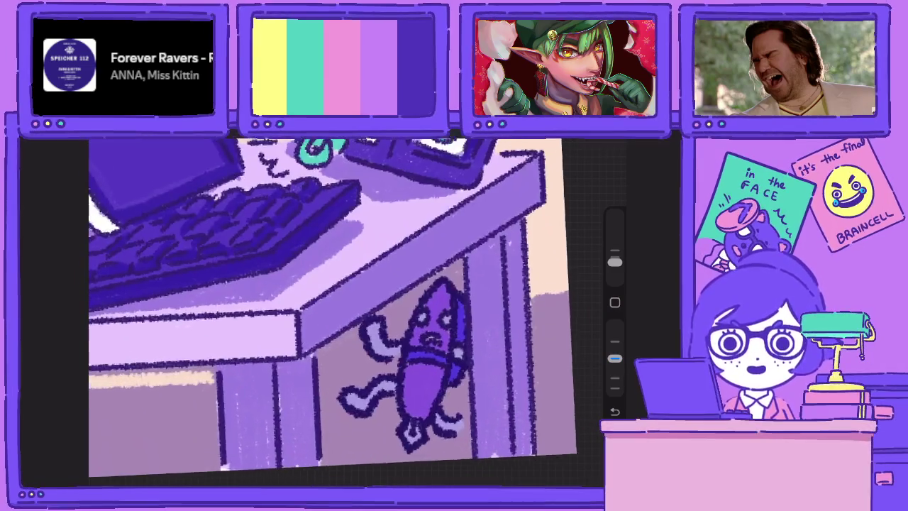
scroll(330, 305, "up", 1)
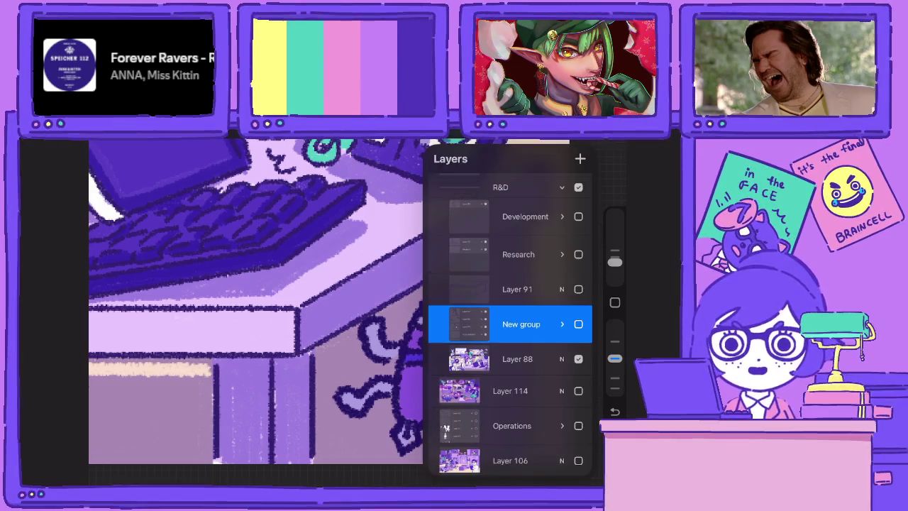
Show and expand the sketch group again and make Layer 97 the drawing layer
left_click(578, 323)
left_click(562, 324)
scroll(510, 319, "down", 5)
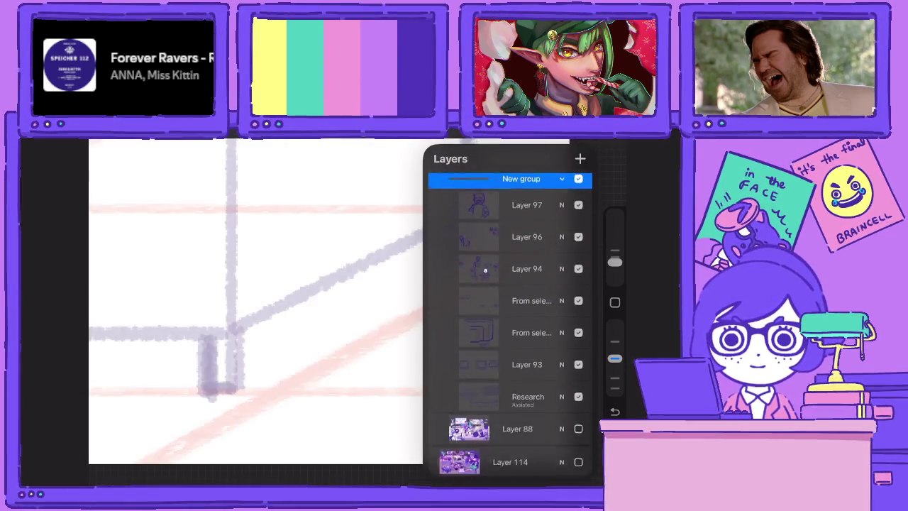
left_click(528, 306)
scroll(510, 319, "up", 5)
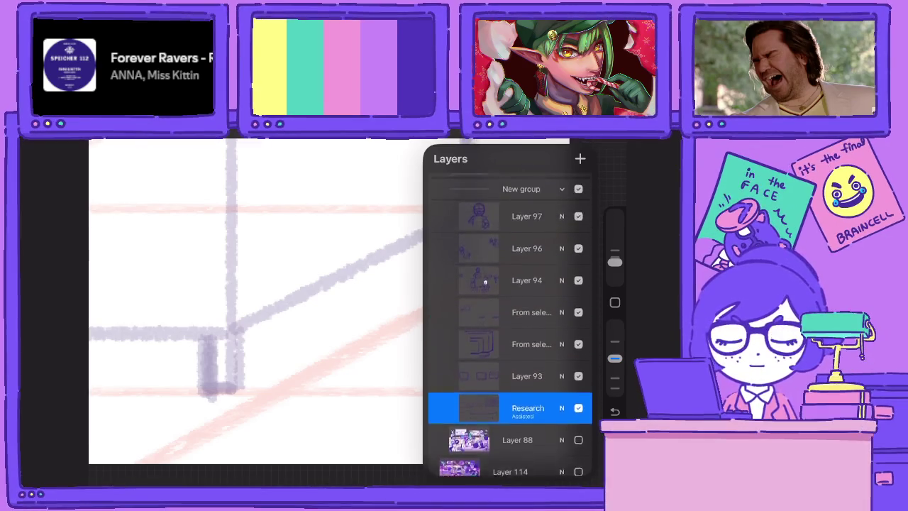
left_click(528, 273)
left_click(255, 298)
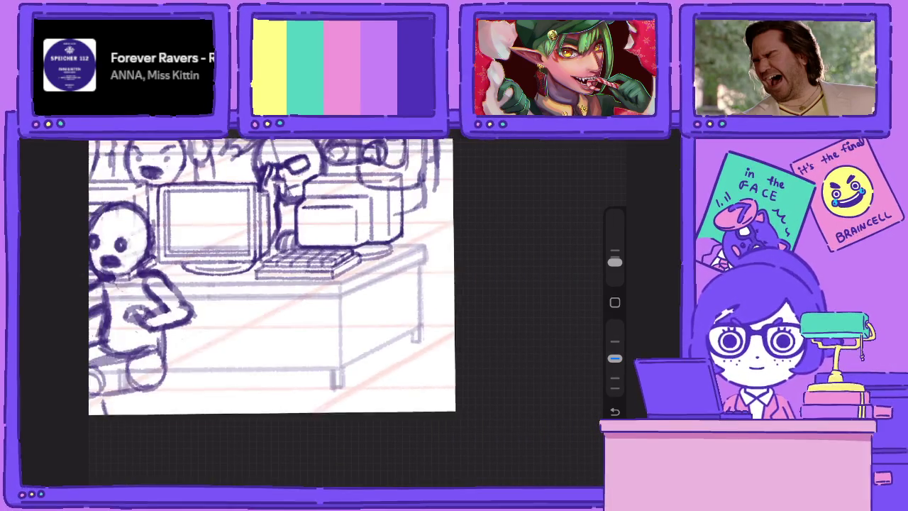
scroll(348, 327, "down", 5)
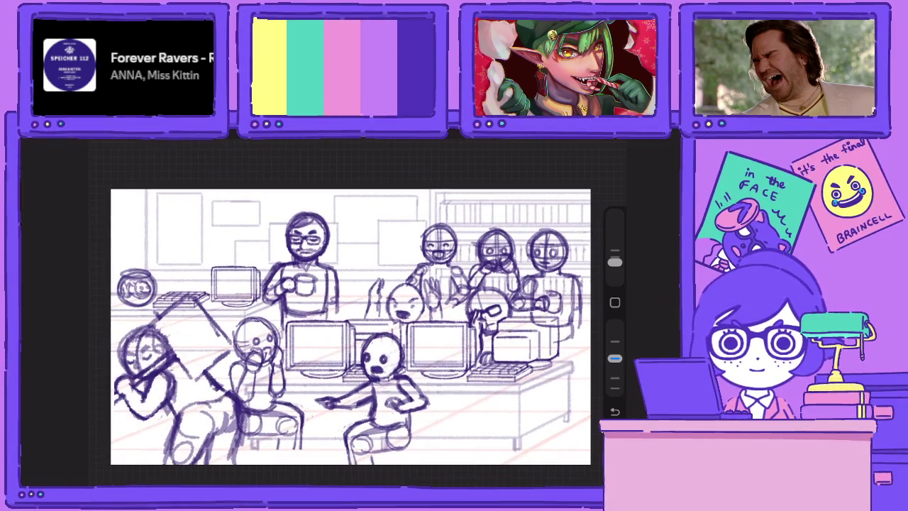
scroll(411, 326, "up", 3)
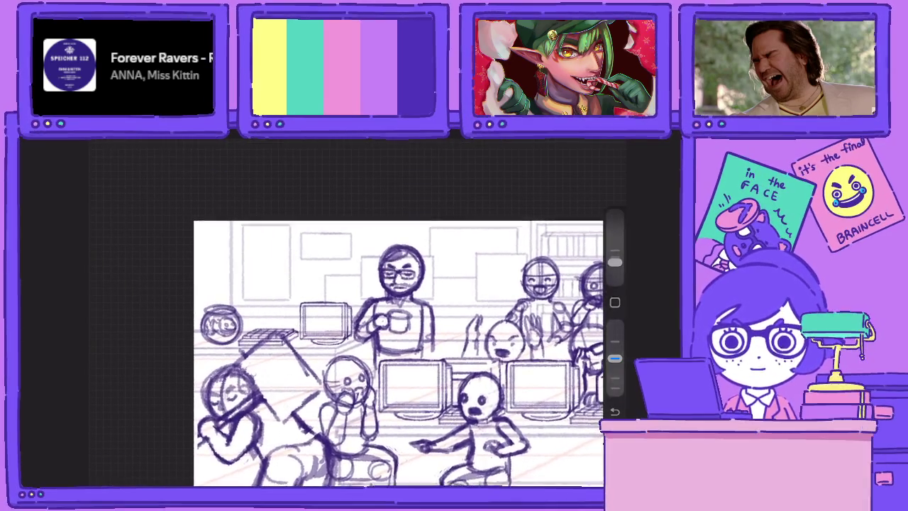
scroll(411, 327, "up", 3)
key("l")
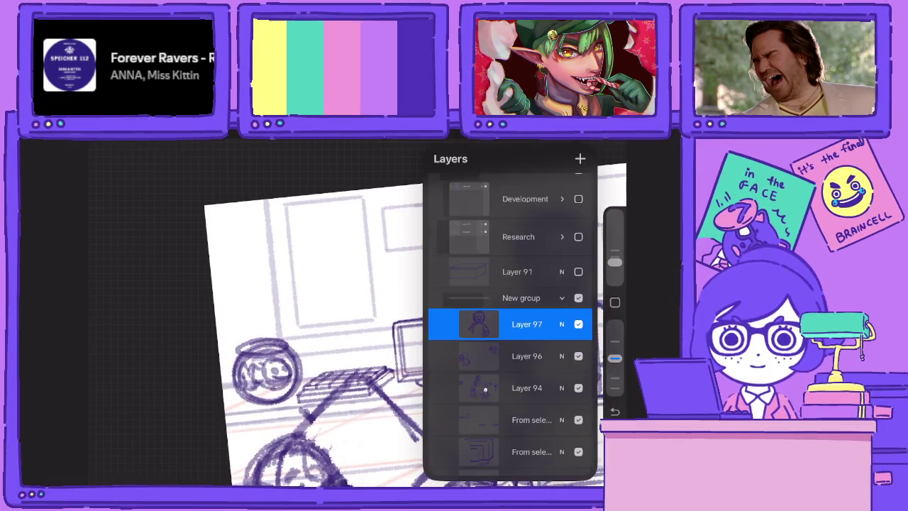
key("l")
Sketch a new head circle with cross guidelines above the fishbowl
mouse_move(253, 264)
left_mouse_down()
mouse_move(241, 297)
mouse_move(255, 245)
mouse_move(274, 290)
left_mouse_up()
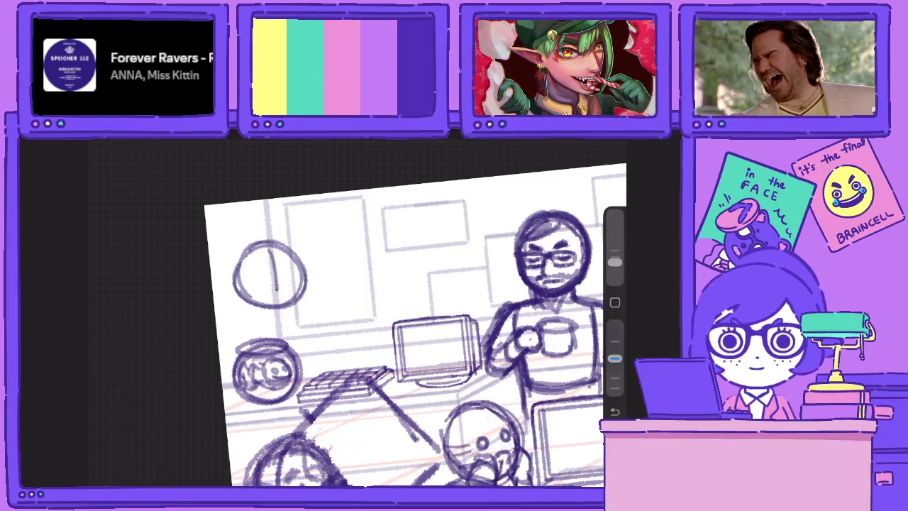
left_click_drag(271, 245, 276, 305)
left_click_drag(234, 278, 305, 264)
left_click_drag(244, 294, 340, 288)
mouse_move(250, 223)
left_mouse_down()
mouse_move(347, 236)
mouse_move(255, 298)
mouse_move(250, 346)
mouse_move(247, 314)
left_mouse_up()
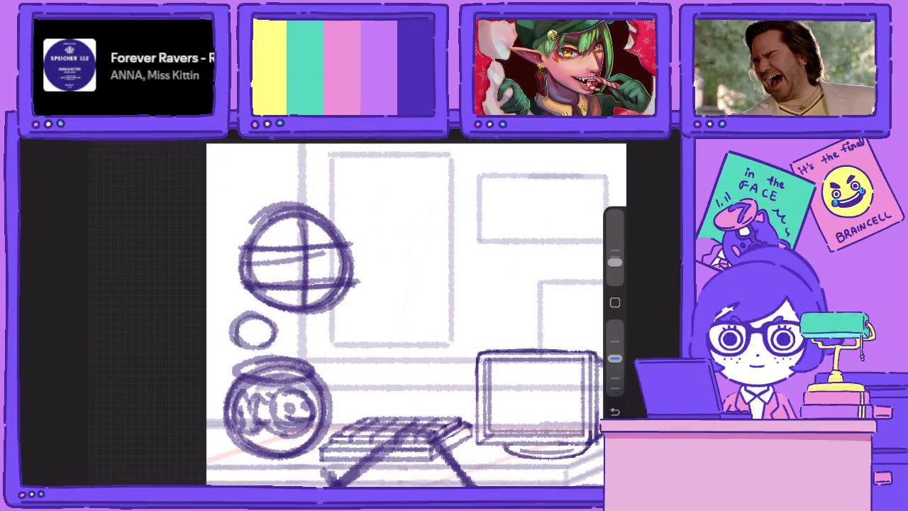
Sketch arm arcs and a small cup with a handle below the head, undoing a stray stroke
left_click_drag(318, 346, 352, 333)
left_click_drag(309, 312, 357, 337)
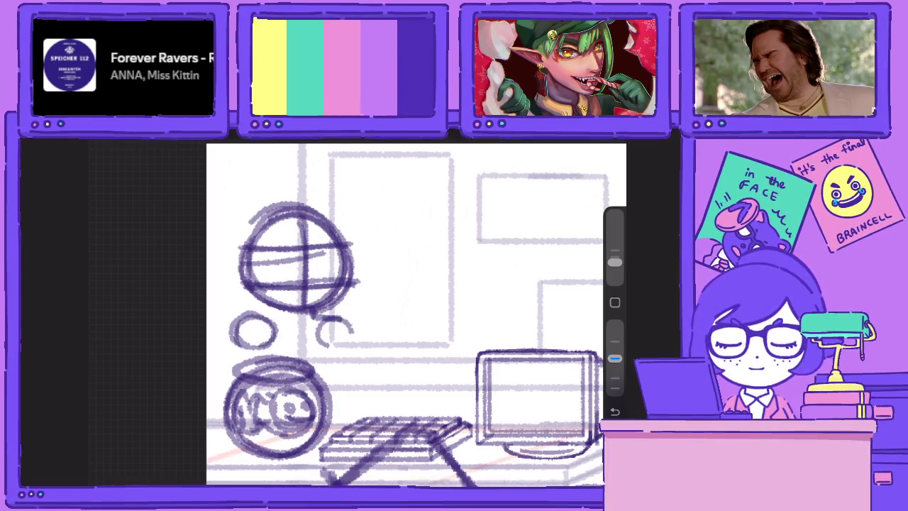
mouse_move(274, 304)
left_mouse_down()
mouse_move(225, 331)
mouse_move(216, 369)
left_mouse_up()
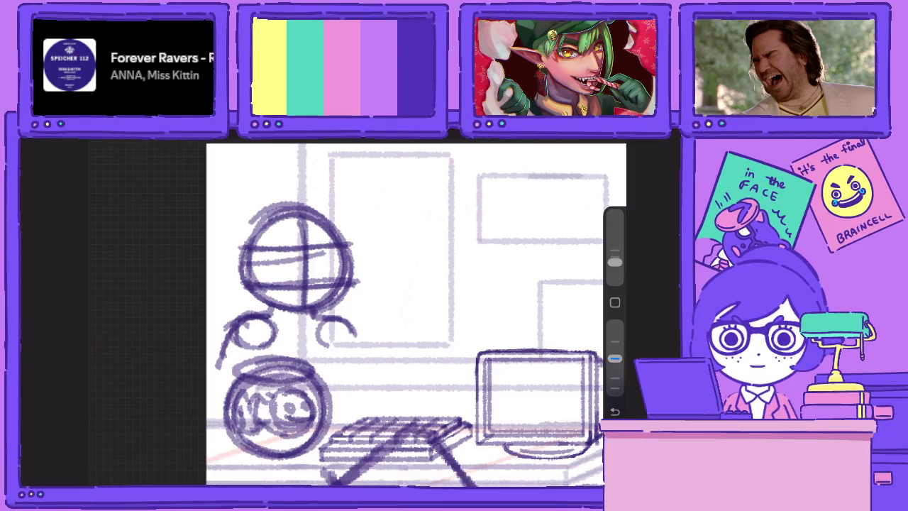
mouse_move(296, 349)
left_mouse_down()
mouse_move(338, 346)
mouse_move(295, 384)
mouse_move(339, 389)
left_mouse_up()
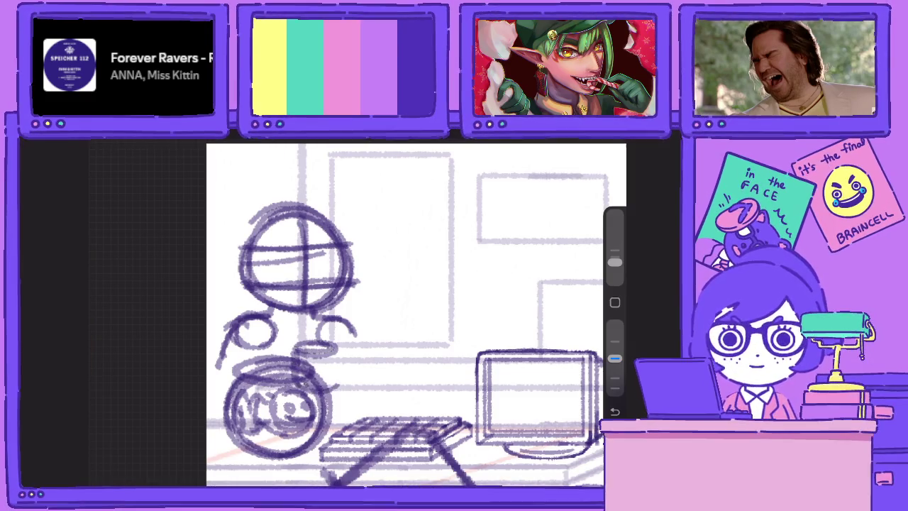
left_click_drag(336, 347, 335, 388)
mouse_move(346, 353)
left_mouse_down()
mouse_move(333, 386)
mouse_move(357, 391)
mouse_move(346, 353)
mouse_move(389, 405)
left_mouse_up()
key("ctrl+z")
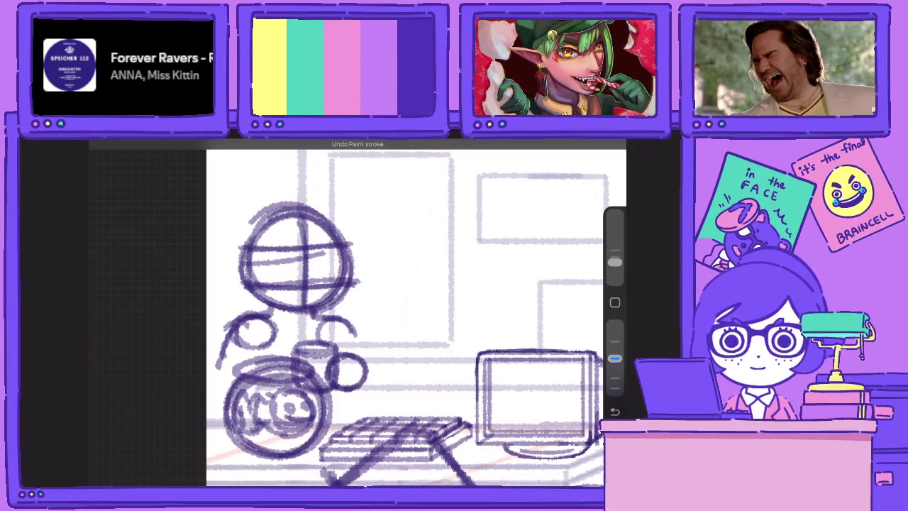
Lasso the cup and move and resize it into a new position
key("s")
mouse_move(292, 328)
left_mouse_down()
mouse_move(279, 342)
mouse_move(292, 328)
left_mouse_up()
key("v")
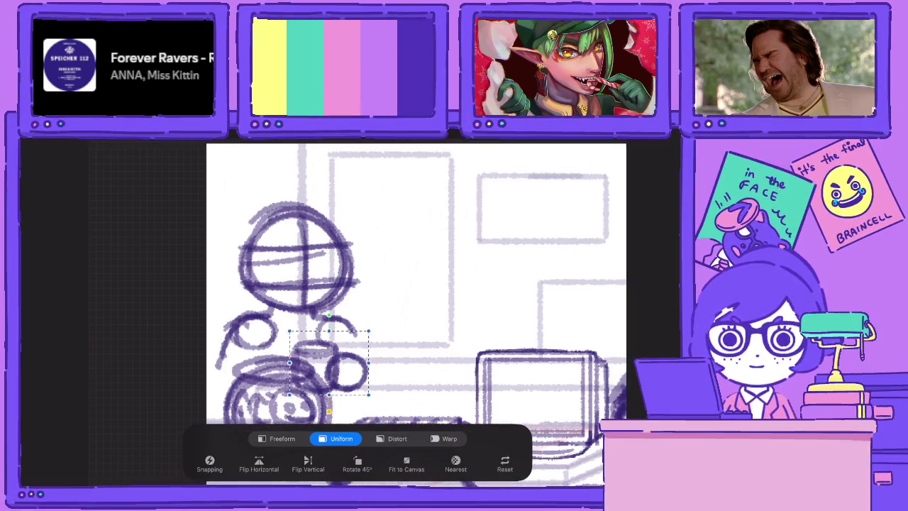
left_click_drag(365, 398, 344, 404)
mouse_move(304, 372)
left_mouse_down()
mouse_move(373, 396)
mouse_move(345, 422)
left_mouse_up()
Sketch the left character's arm beside the cup and its shoulder and back outline
mouse_move(350, 389)
left_mouse_down()
mouse_move(330, 419)
mouse_move(376, 397)
mouse_move(366, 364)
left_mouse_up()
left_click_drag(348, 328, 373, 394)
left_click_drag(334, 328, 331, 356)
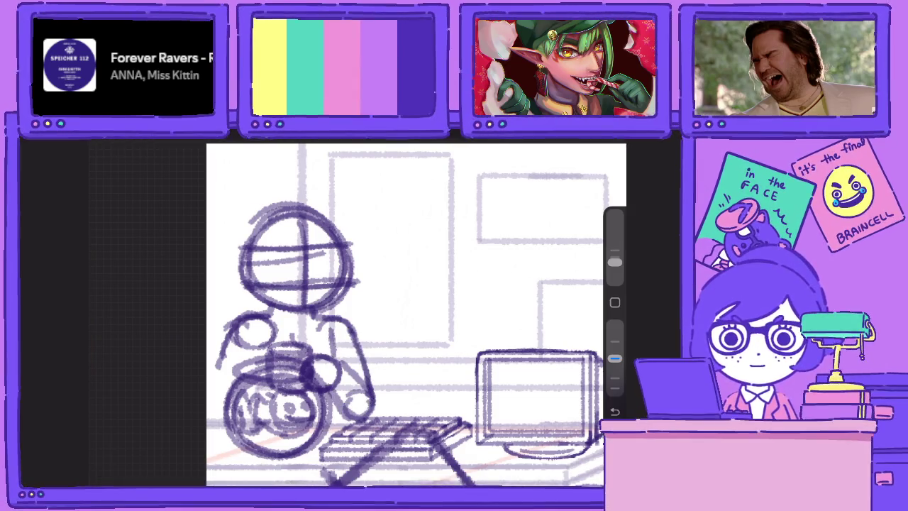
left_click_drag(426, 319, 488, 301)
mouse_move(280, 314)
left_mouse_down()
mouse_move(333, 301)
mouse_move(270, 376)
left_mouse_up()
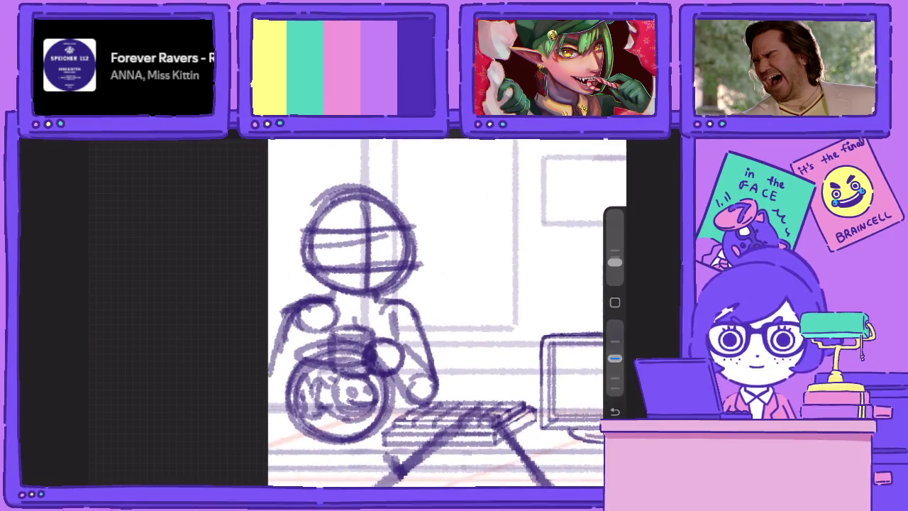
left_click_drag(337, 284, 327, 307)
Retrace the figure's head and jaw with darker strokes
left_click_drag(341, 196, 312, 291)
left_click_drag(309, 234, 373, 301)
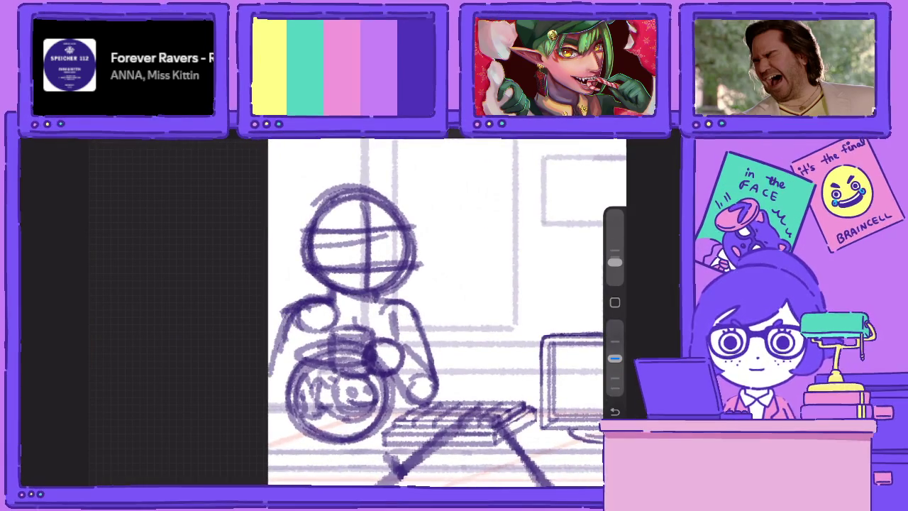
left_click_drag(322, 274, 398, 298)
left_click_drag(340, 298, 334, 199)
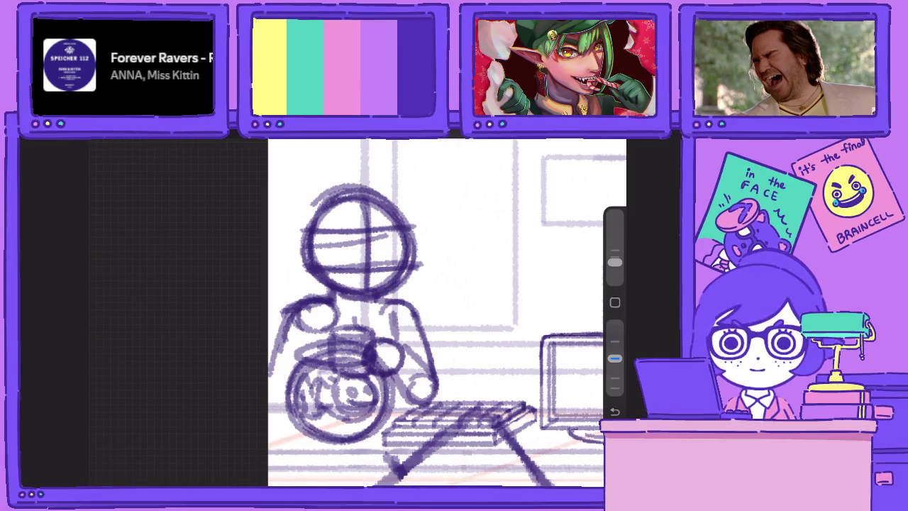
scroll(447, 312, "down", 3)
Lasso the whole left figure and shift it slightly to the right
key("v")
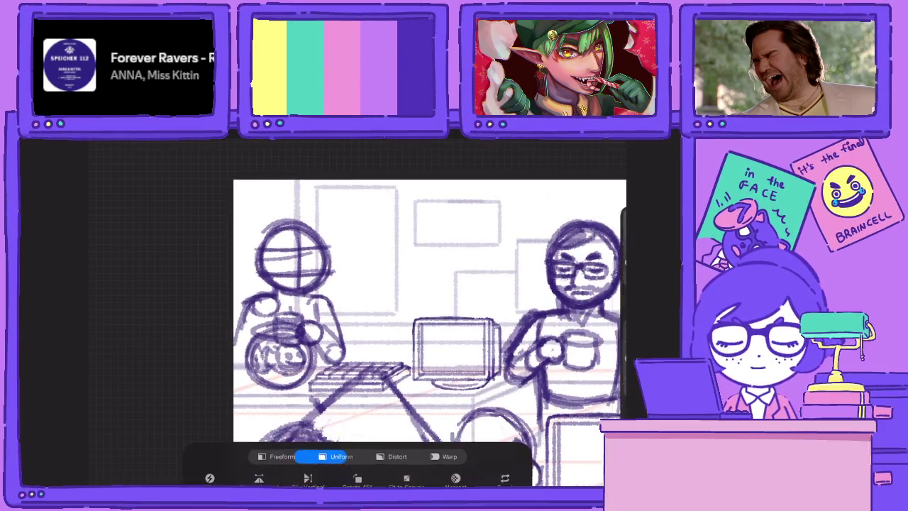
key("b")
key("s")
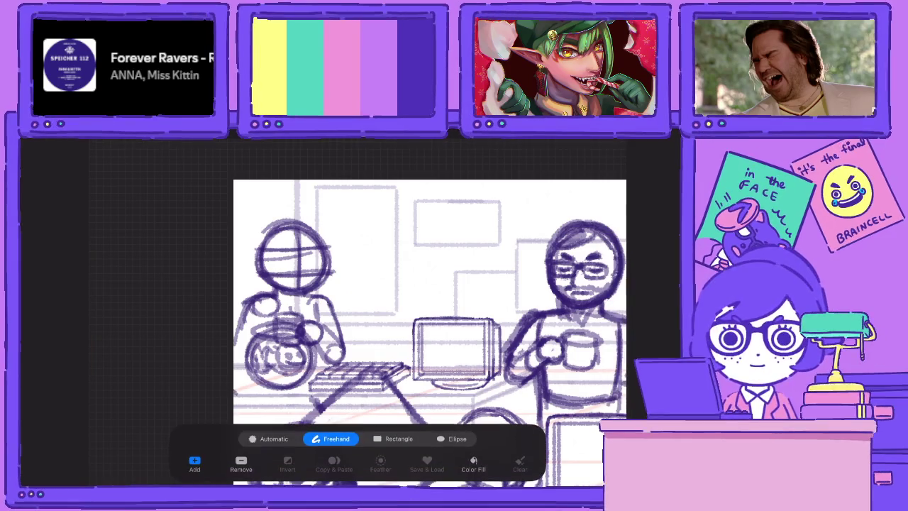
left_click_drag(213, 203, 351, 220)
key("v")
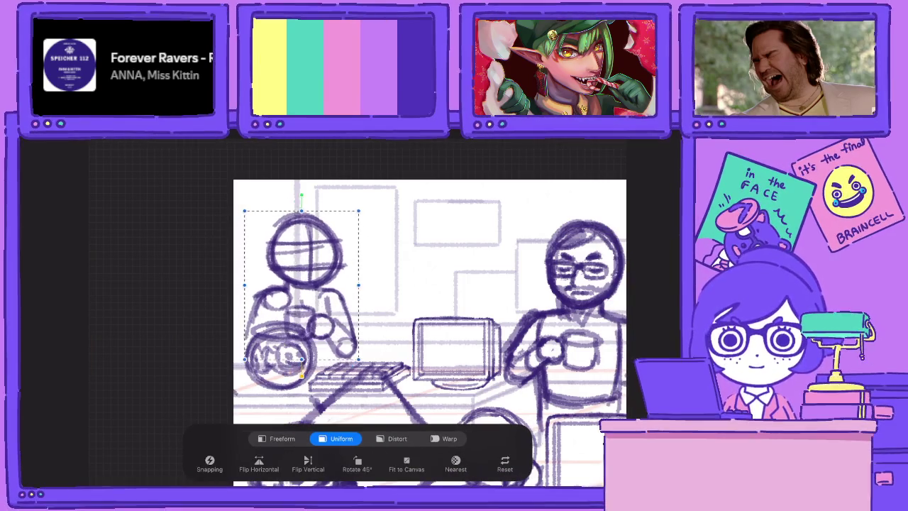
left_click_drag(290, 290, 314, 288)
key("b")
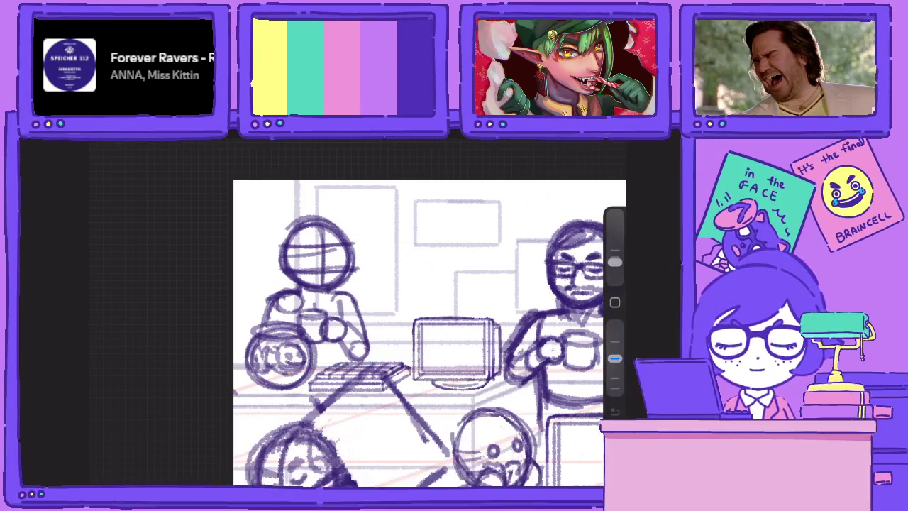
key("ctrl+0")
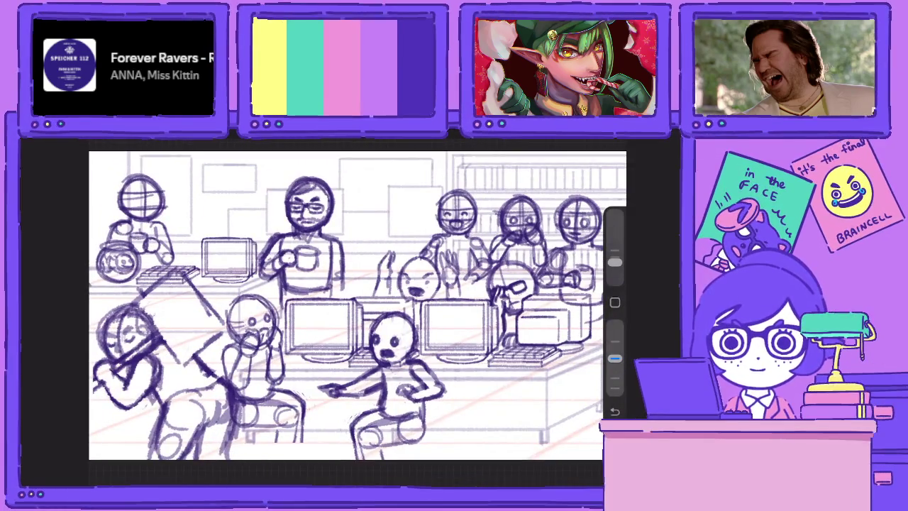
scroll(354, 305, "up", 3)
Reselect the left figure with a lasso, commit its placement, and zoom out
key("s")
left_click_drag(286, 203, 387, 256)
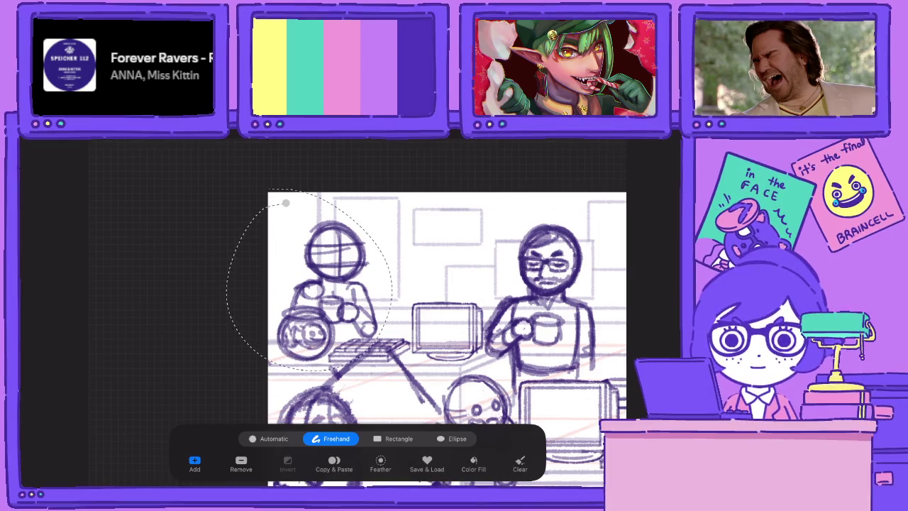
key("v")
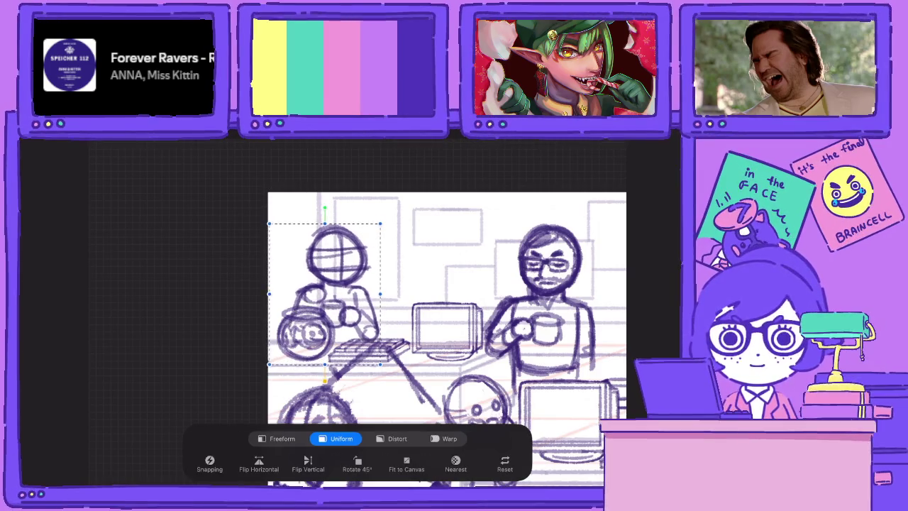
key("b")
key("ctrl+0")
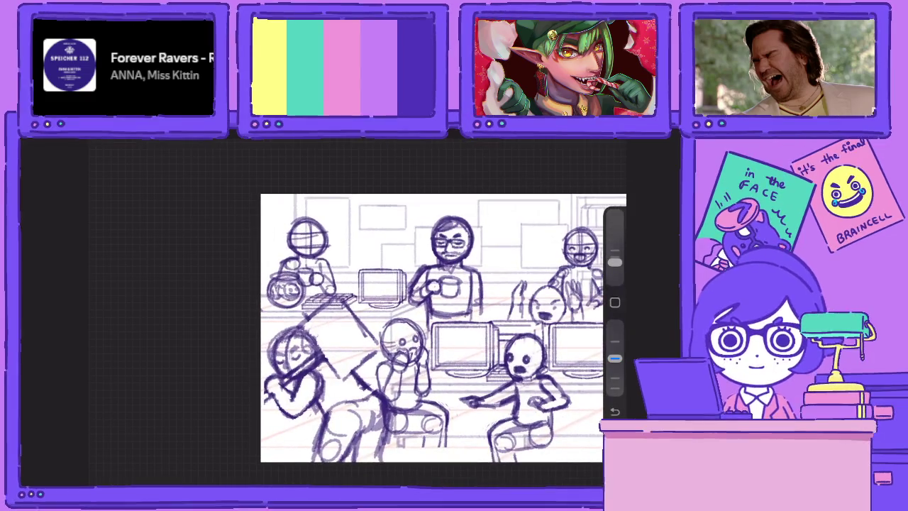
scroll(486, 390, "down", 2)
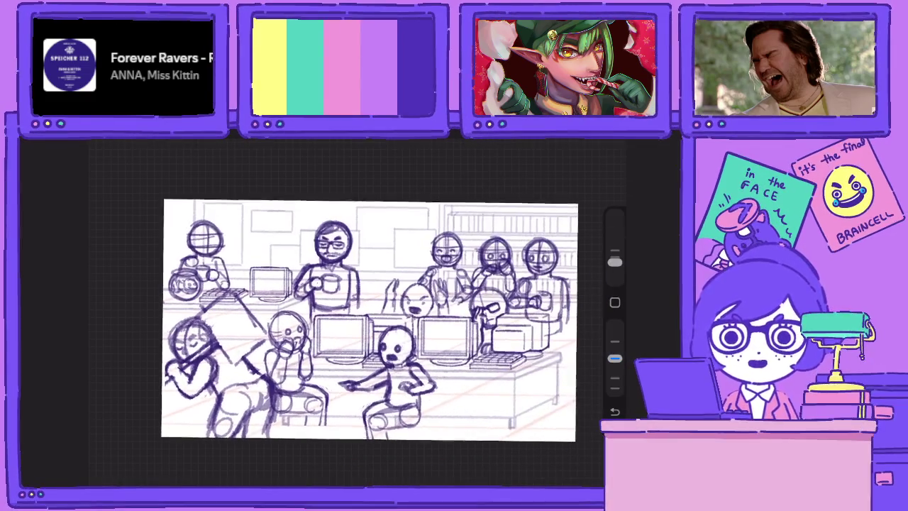
Merge Layer 97 into Layer 96, then into Layer 94, and close the layer list
key("l")
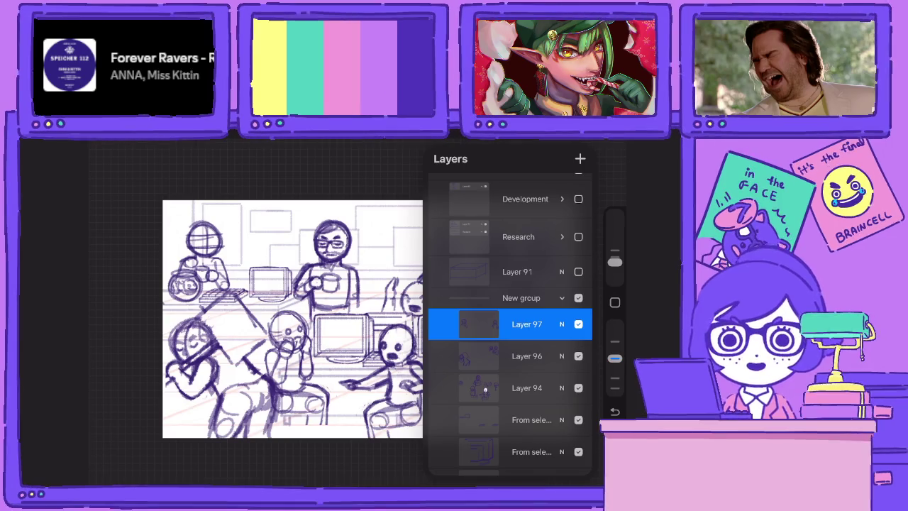
left_click(527, 324)
left_click(365, 411)
left_click(480, 324)
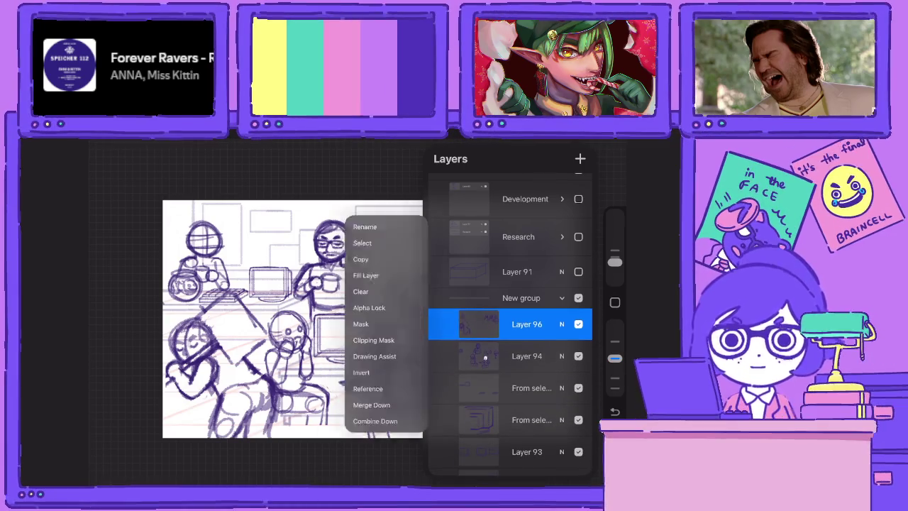
left_click(366, 413)
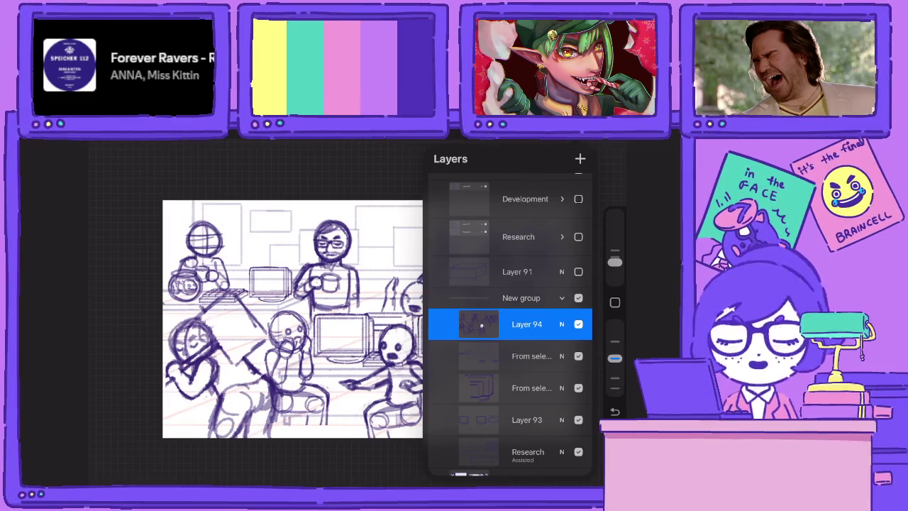
left_click(284, 320)
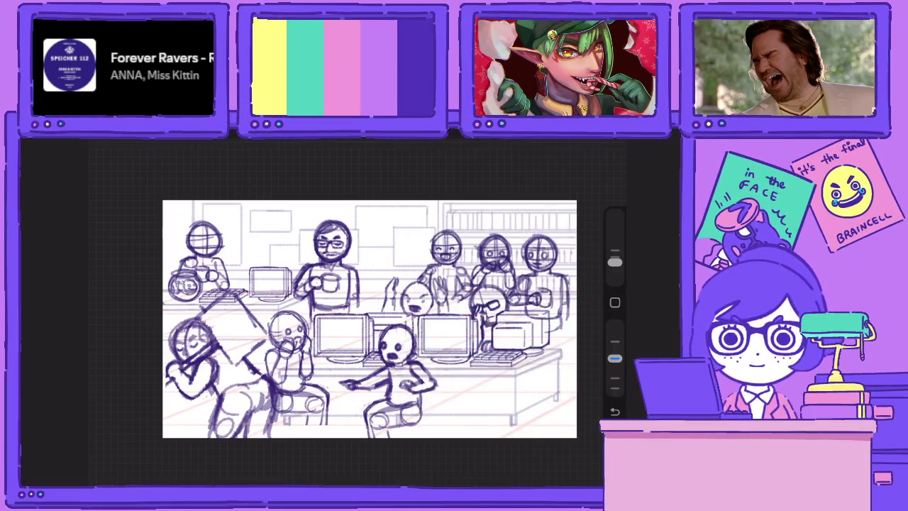
scroll(369, 319, "up", 5)
scroll(355, 312, "up", 2)
Draw a round head above the monitor with hair, glasses, jaw, neck and ear
left_click_drag(310, 287, 294, 273)
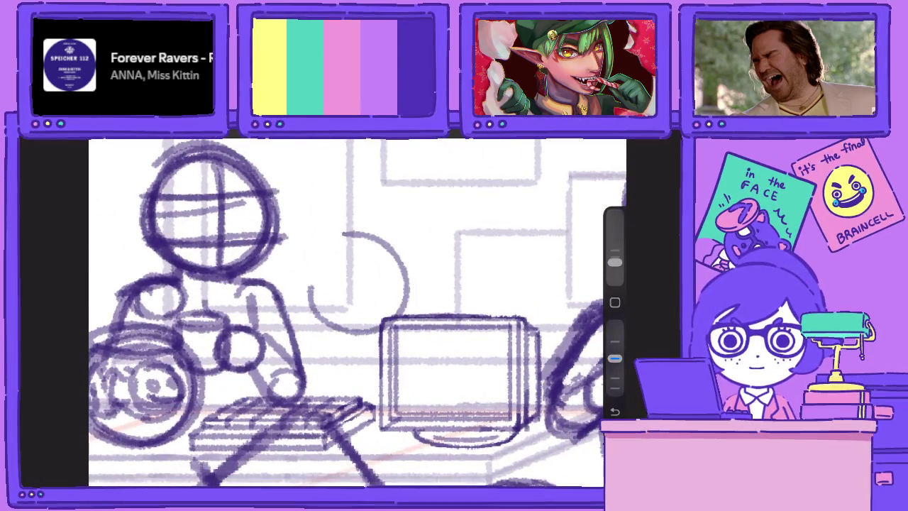
left_click_drag(358, 240, 318, 293)
left_click_drag(363, 247, 313, 290)
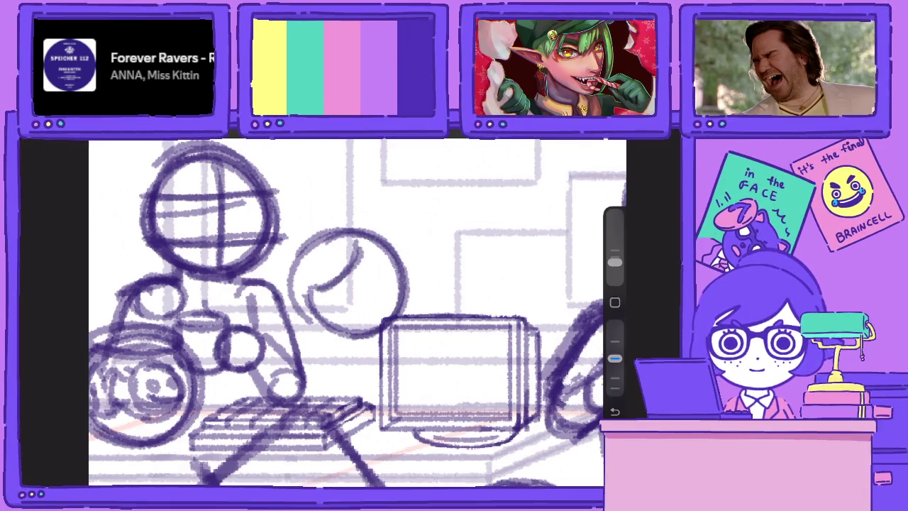
left_click_drag(337, 254, 309, 292)
mouse_move(387, 260)
left_mouse_down()
mouse_move(356, 277)
mouse_move(359, 292)
mouse_move(377, 296)
mouse_move(384, 277)
mouse_move(313, 304)
mouse_move(315, 316)
mouse_move(350, 300)
mouse_move(336, 313)
mouse_move(359, 283)
mouse_move(354, 316)
mouse_move(382, 321)
mouse_move(380, 302)
mouse_move(316, 340)
mouse_move(355, 354)
left_mouse_up()
left_click_drag(356, 318, 339, 349)
left_click_drag(389, 279, 400, 321)
Darken the head's left side and enlarge its outline over the top and right
left_click_drag(326, 255, 291, 327)
left_click_drag(298, 294, 321, 340)
left_click_drag(366, 243, 397, 297)
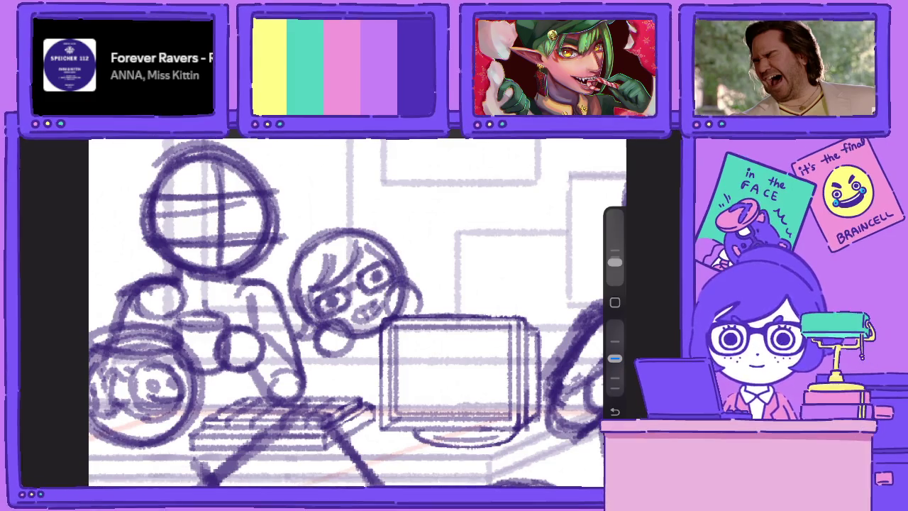
left_click_drag(376, 218, 419, 285)
mouse_move(321, 290)
left_mouse_down()
mouse_move(409, 221)
mouse_move(417, 269)
left_mouse_up()
mouse_move(325, 217)
left_mouse_down()
mouse_move(317, 242)
mouse_move(420, 221)
mouse_move(420, 262)
left_mouse_up()
left_click_drag(419, 231, 437, 273)
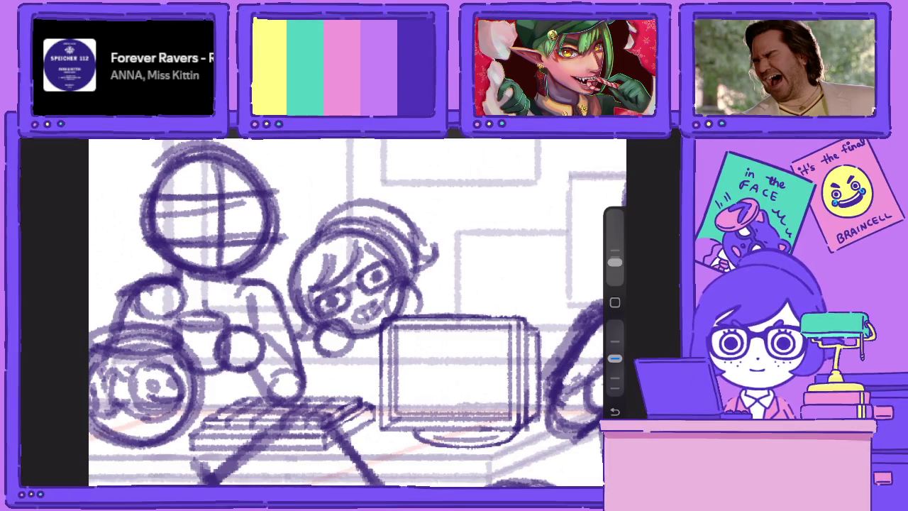
Move the glasses head slightly and rotate it a little clockwise
key("v")
left_click_drag(362, 283, 358, 297)
left_click_drag(358, 181, 387, 204)
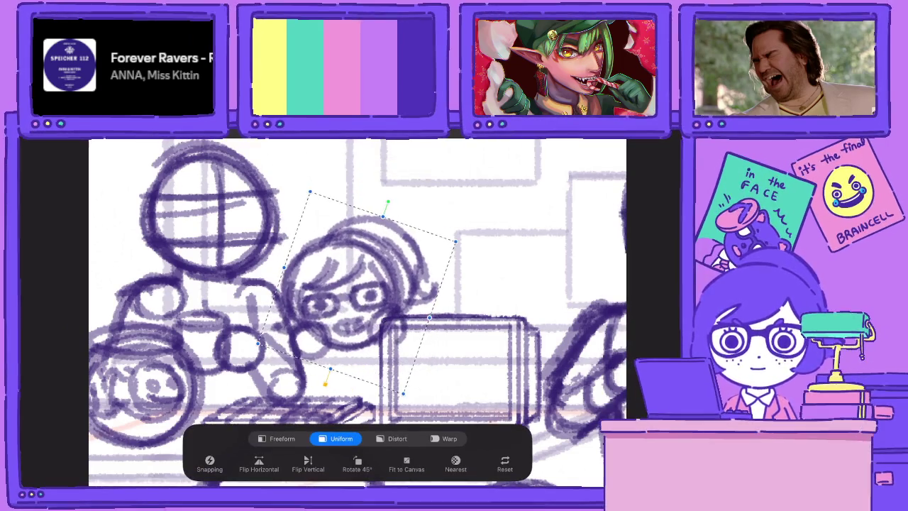
key("Return")
scroll(357, 305, "down", 5)
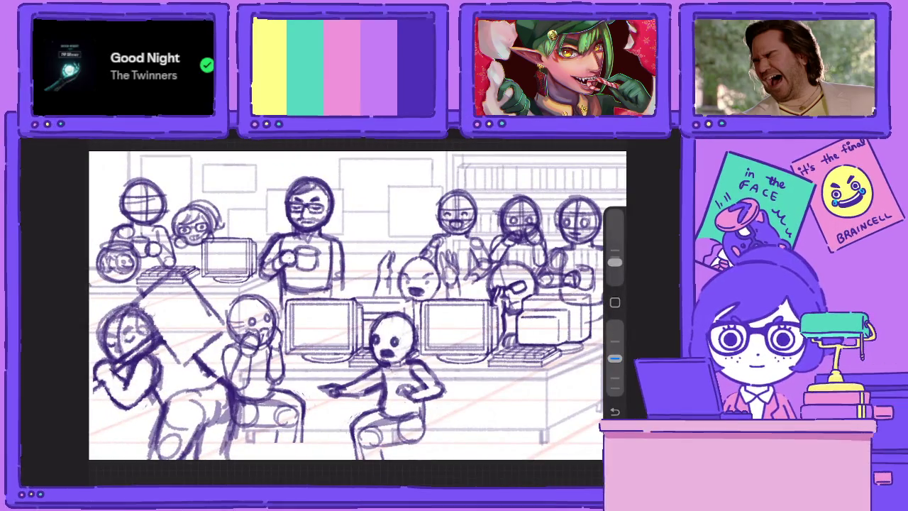
Merge Layer 97 down into Layer 94
key("l")
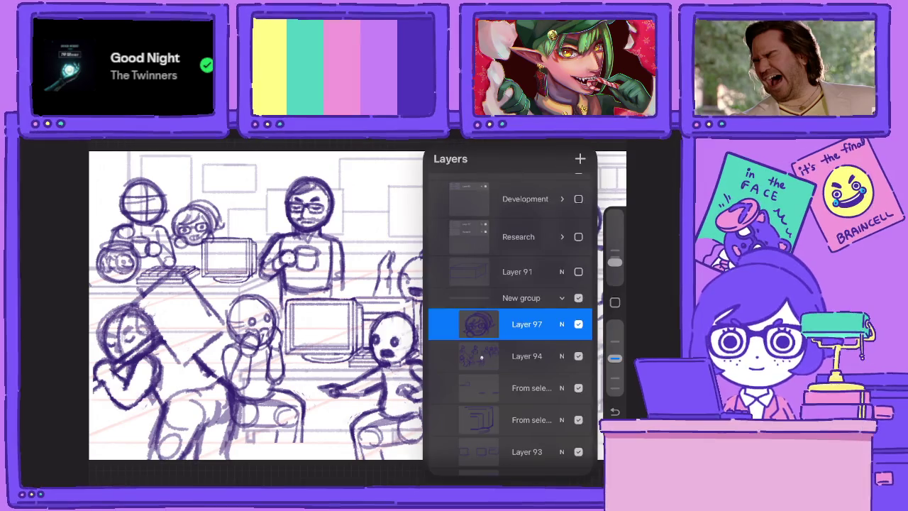
left_click(478, 320)
left_click(375, 396)
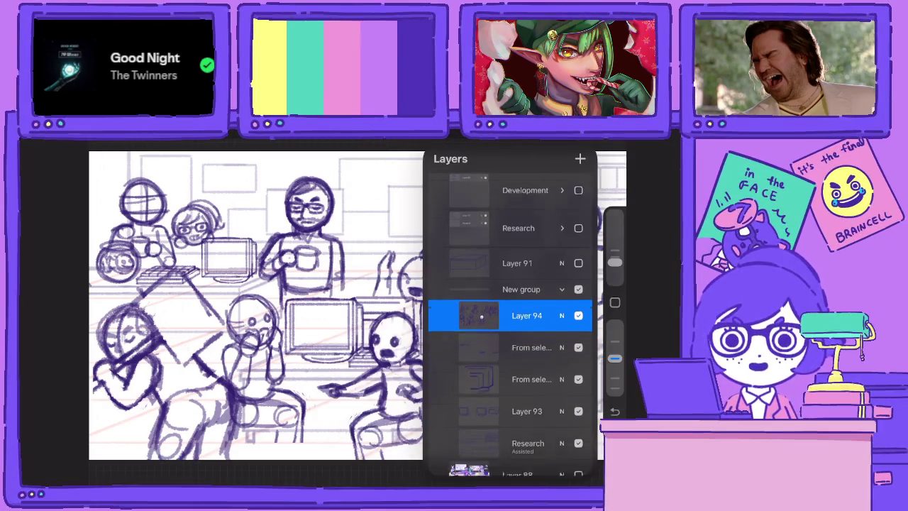
scroll(511, 320, "down", 2)
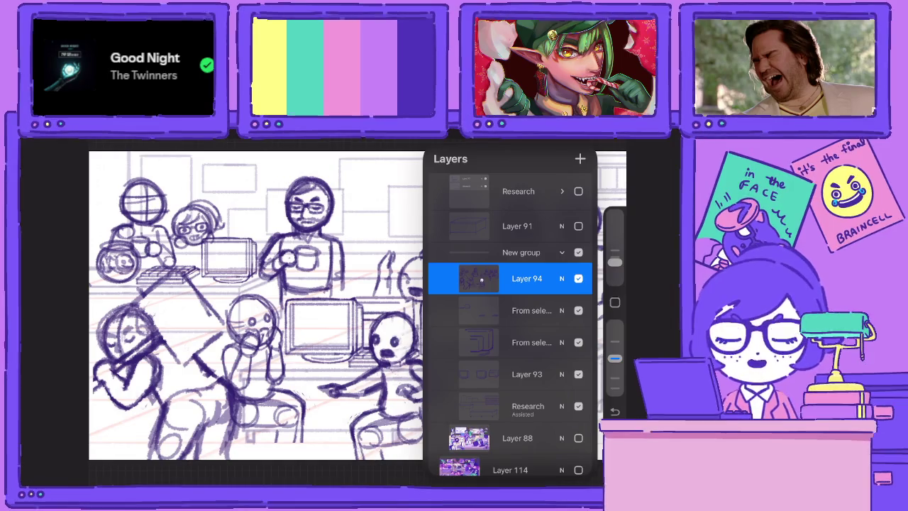
Collapse the New group and rename it 'Research'
left_click(562, 252)
left_click(469, 263)
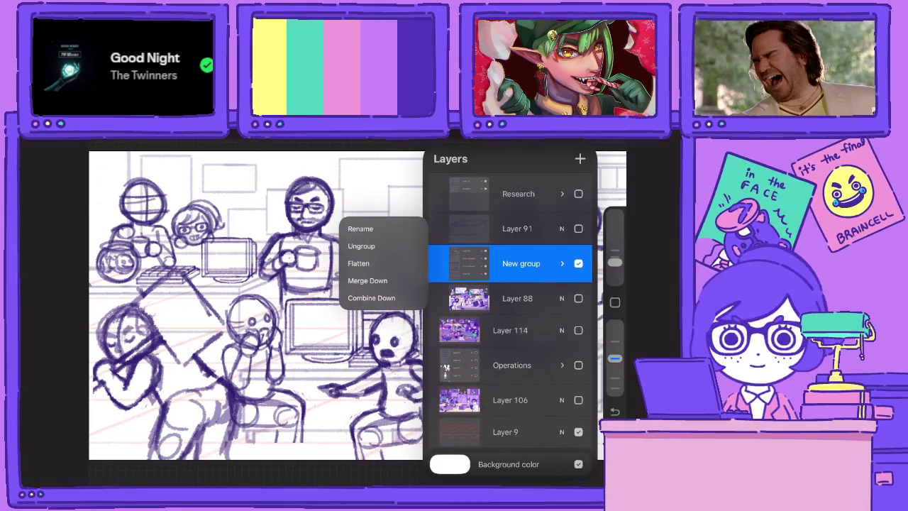
left_click(361, 227)
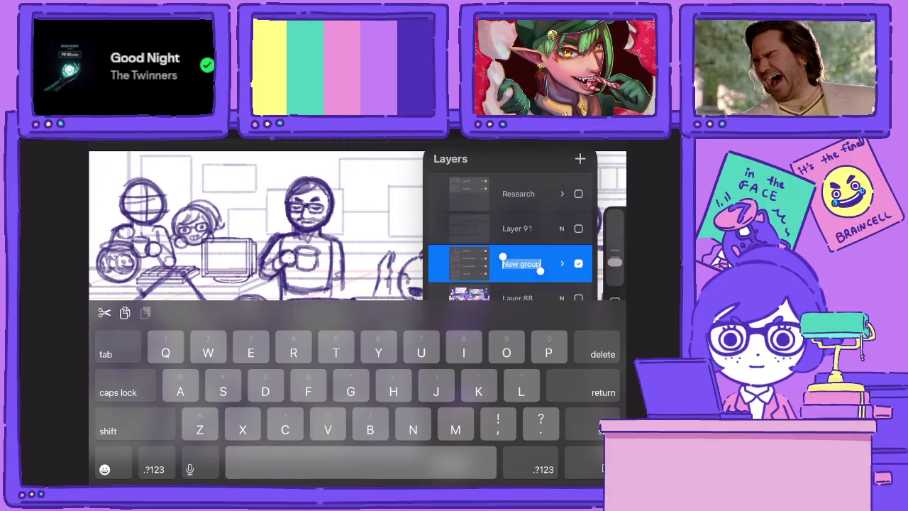
type("Re")
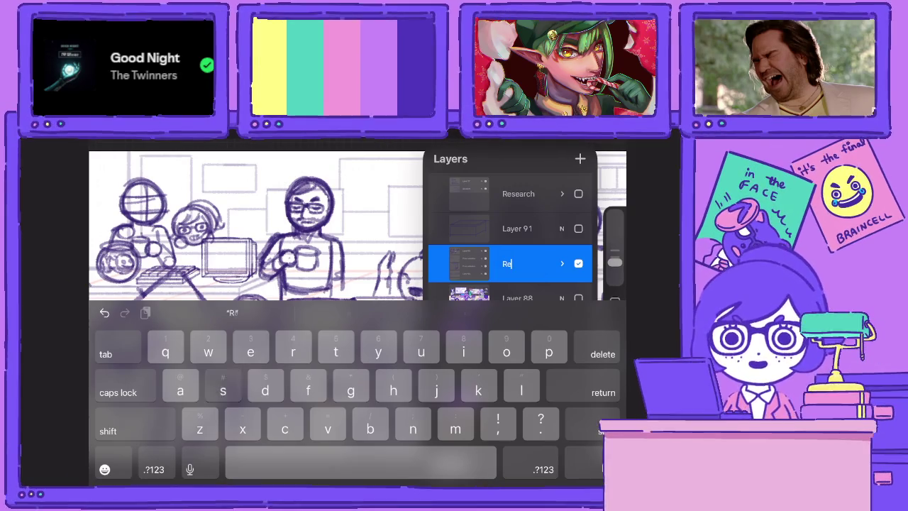
type("searc")
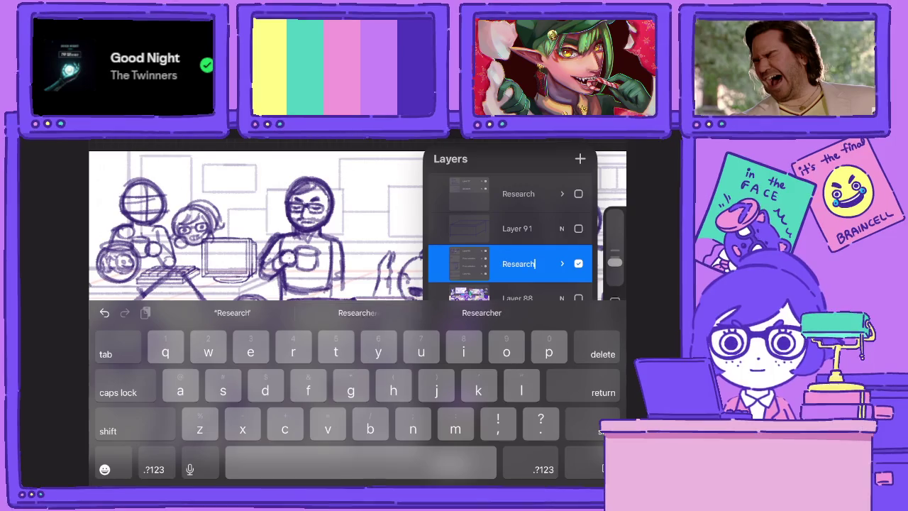
type("h")
key("Return")
Show and expand the Research group, move its layer below Layer 91, undoing an accidental deletion
left_click(519, 194)
left_click(578, 194)
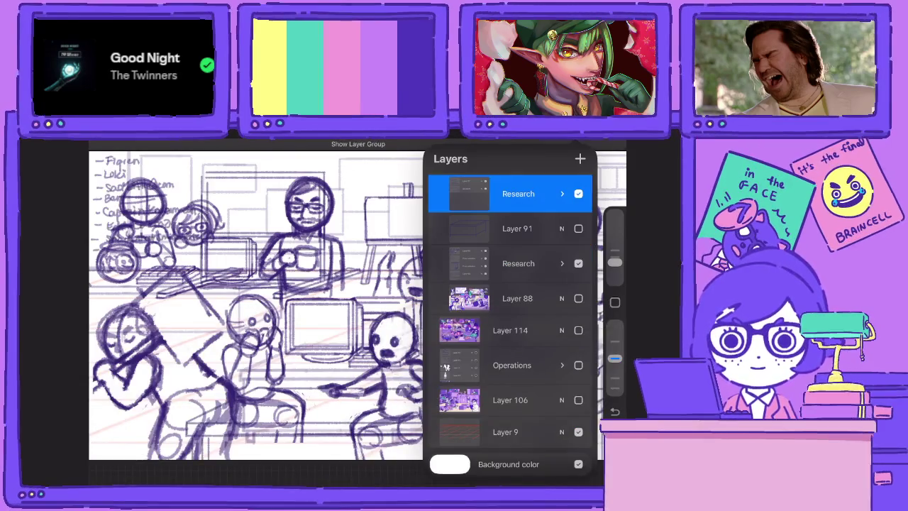
left_click(562, 193)
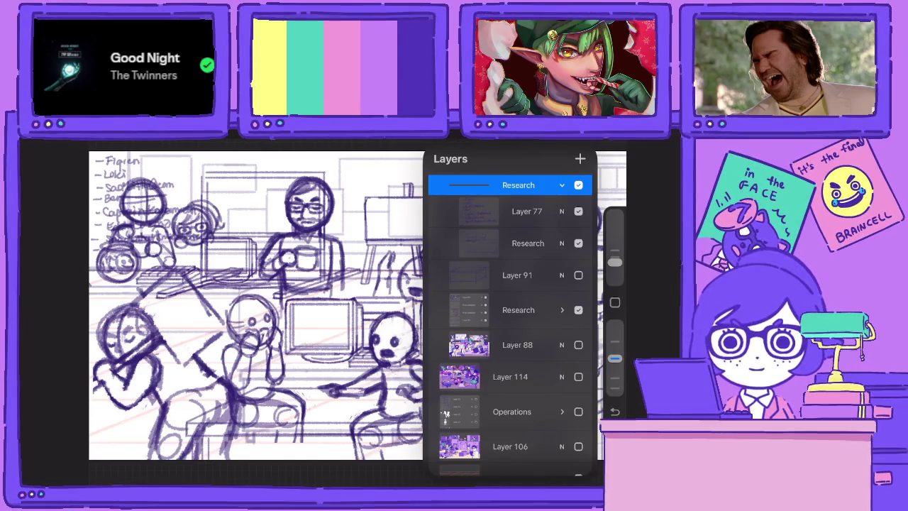
left_click(525, 243)
left_click(525, 243)
left_click(526, 242)
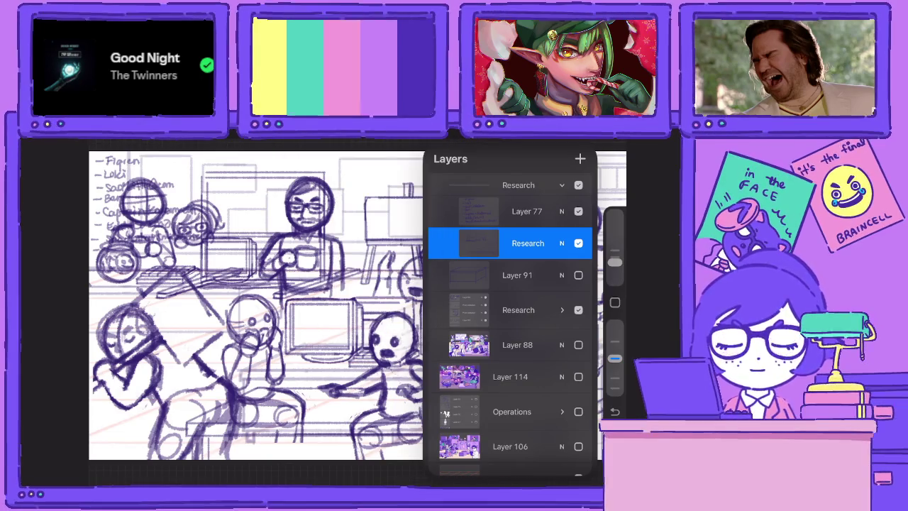
left_click_drag(528, 242, 518, 277)
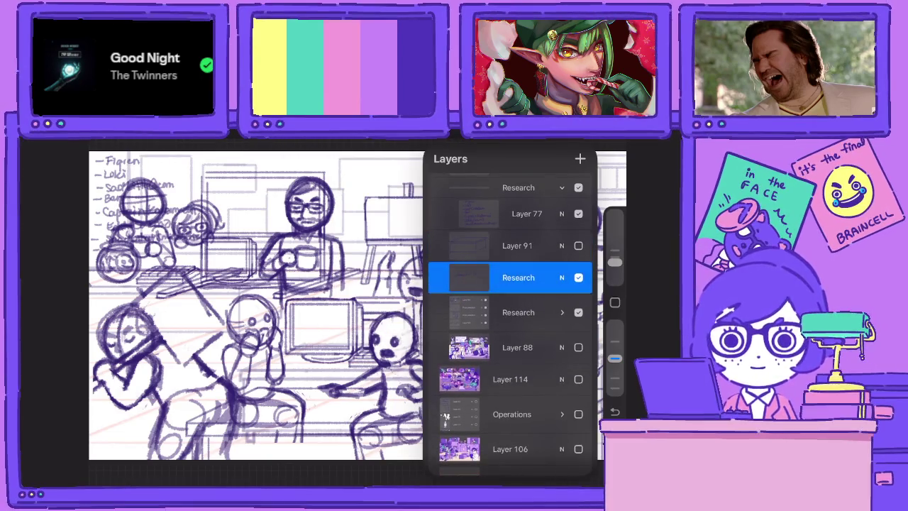
scroll(511, 320, "down", 2)
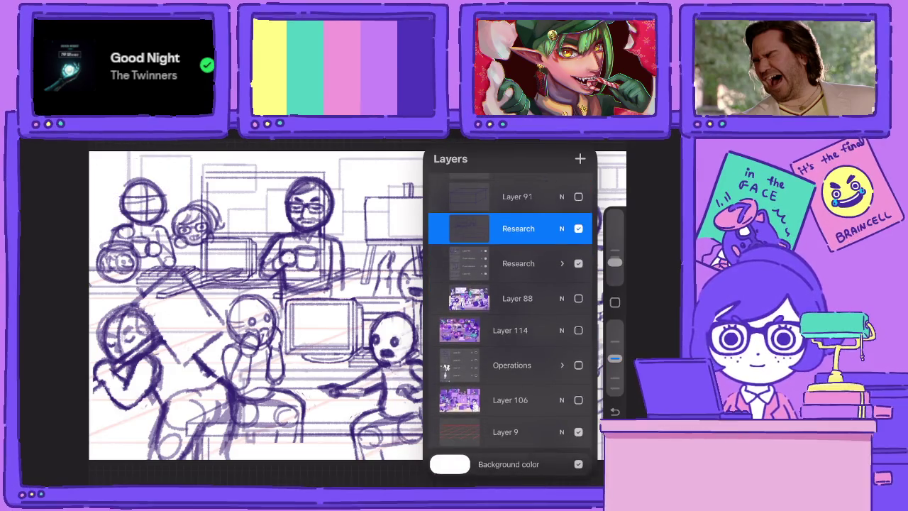
key("ctrl+z")
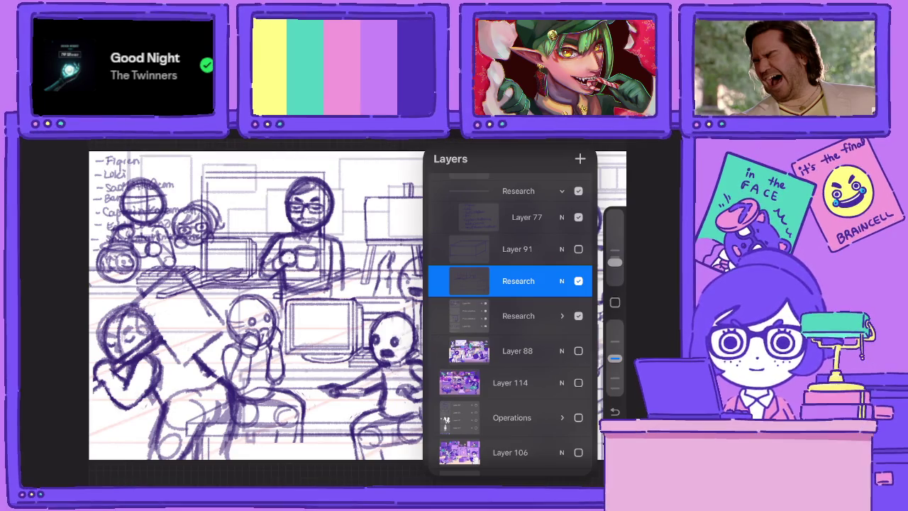
Remove the old Research group with Layer 77 and rename the remaining layer 'Development'
left_click_drag(539, 191, 489, 191)
left_click(571, 191)
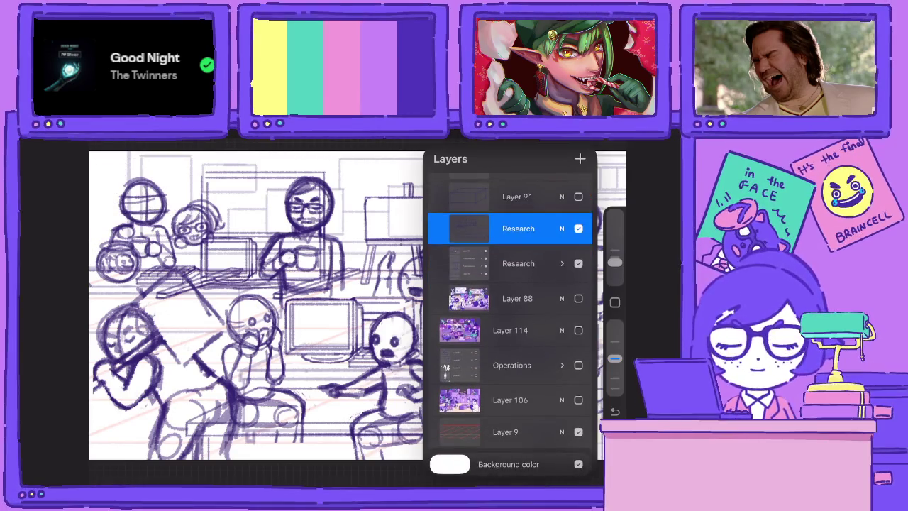
left_click(518, 229)
left_click(370, 168)
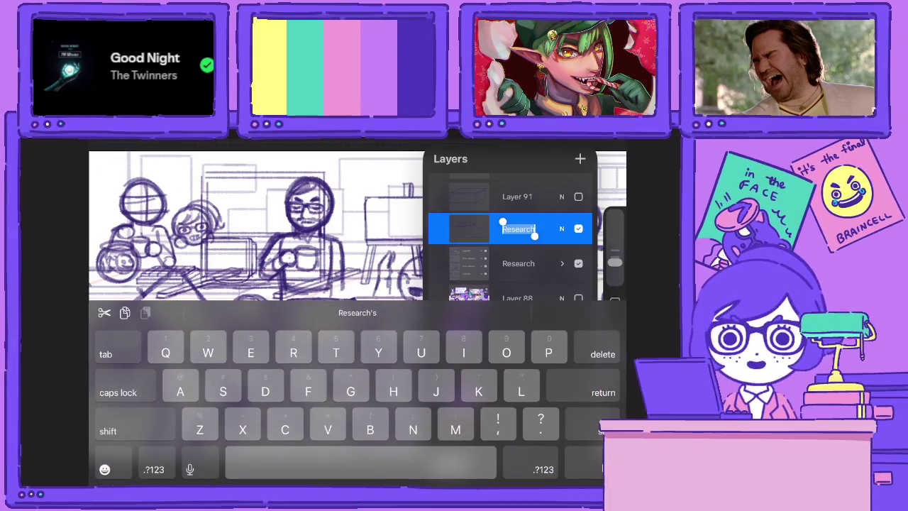
type("Develop")
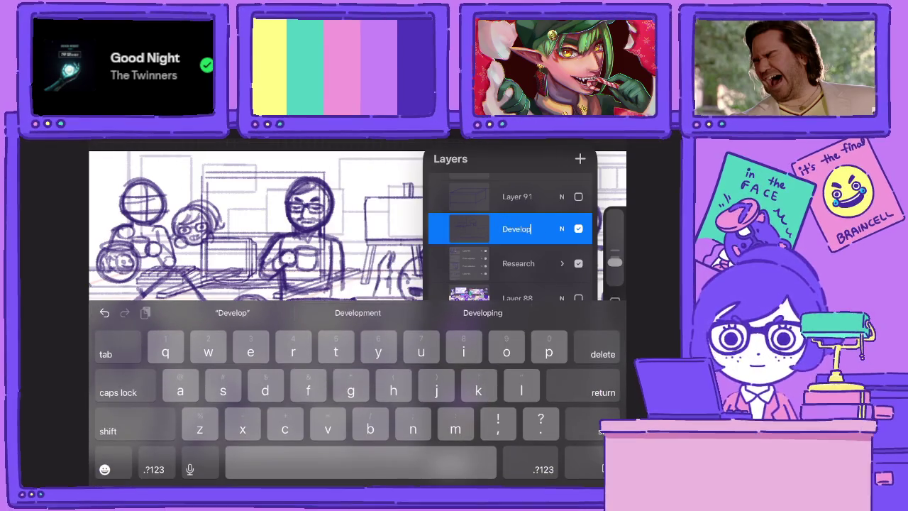
type("ment")
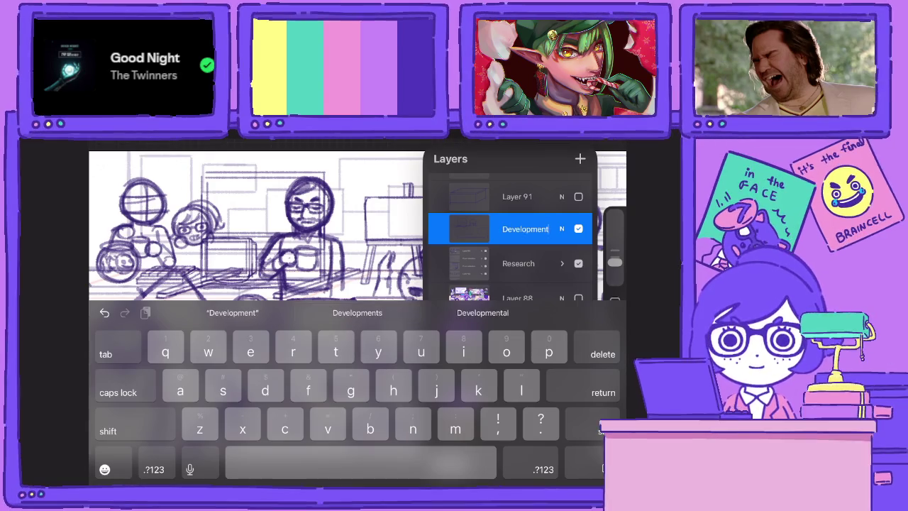
key("Return")
Group Layer 91 with the Development layer and name the group 'Development'
left_click(518, 197)
left_click(468, 197)
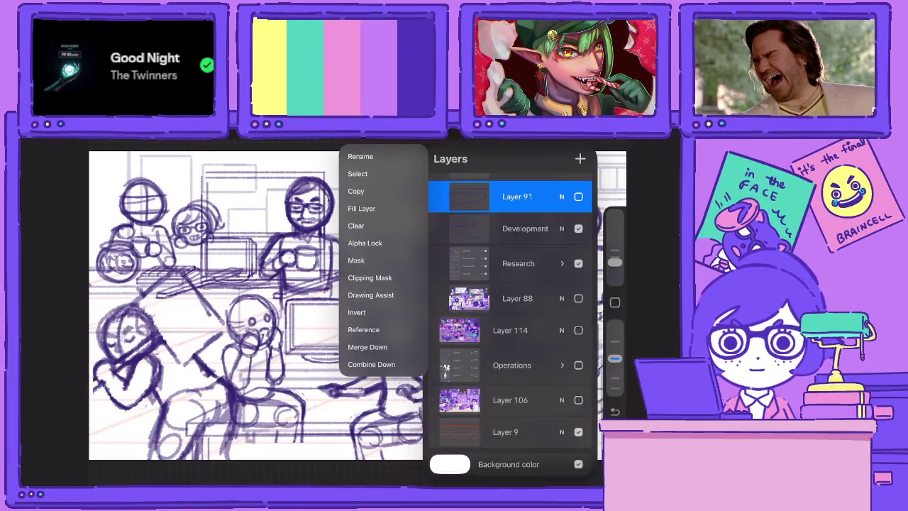
left_click(546, 159)
left_click(521, 191)
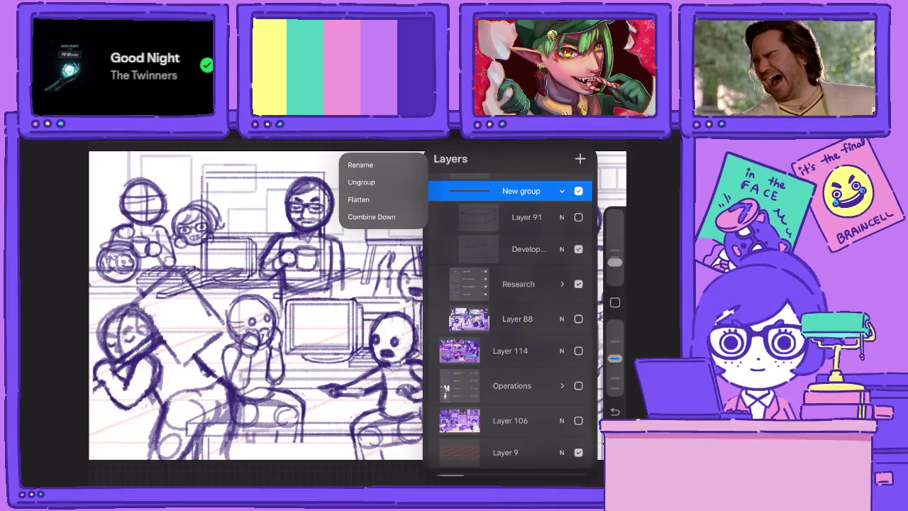
left_click(372, 162)
type("Deve")
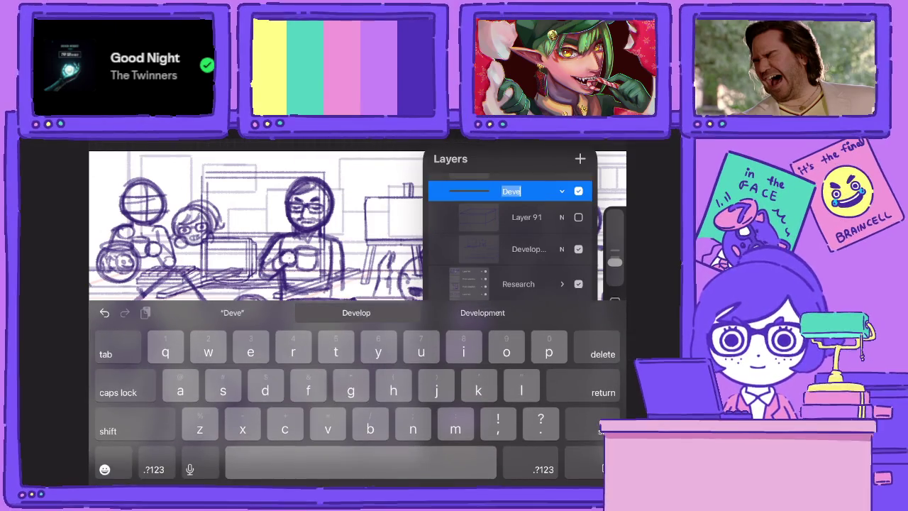
type("lopmen")
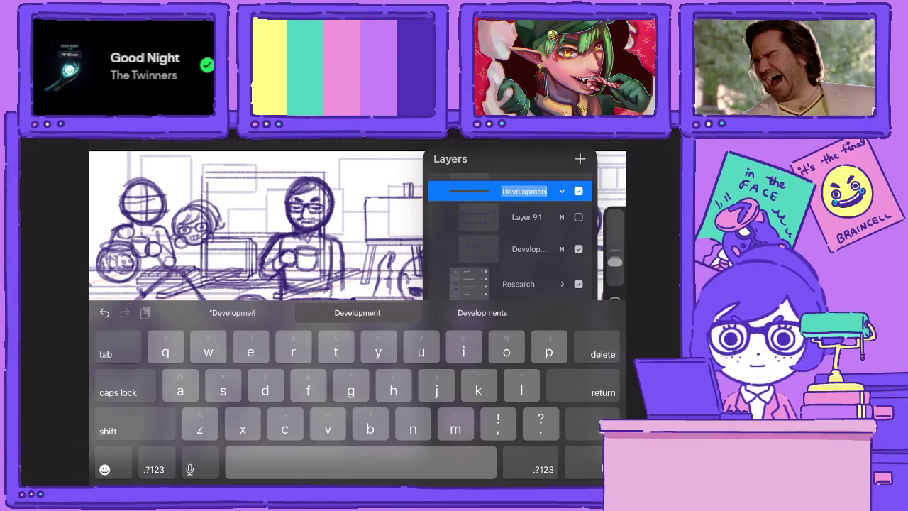
type("t")
key("Return")
Hide the Research group's character sketch
left_click(526, 218)
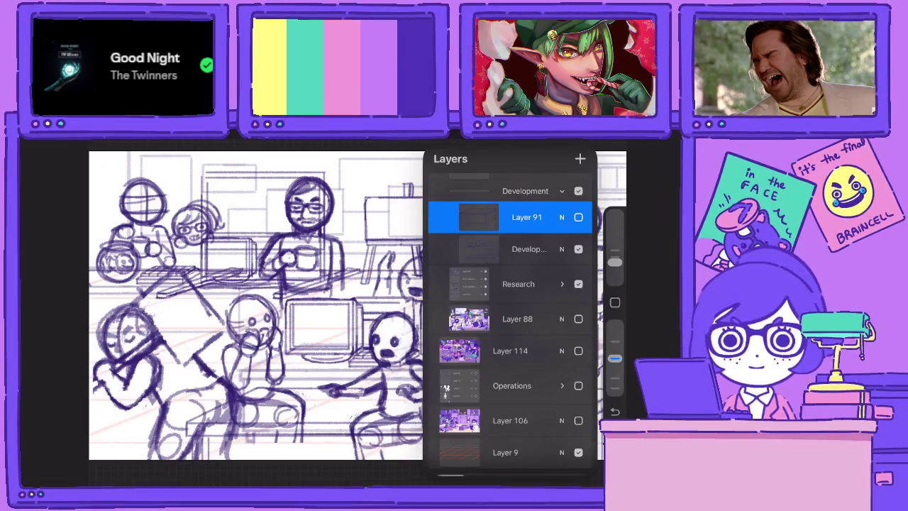
left_click(529, 250)
left_click(578, 284)
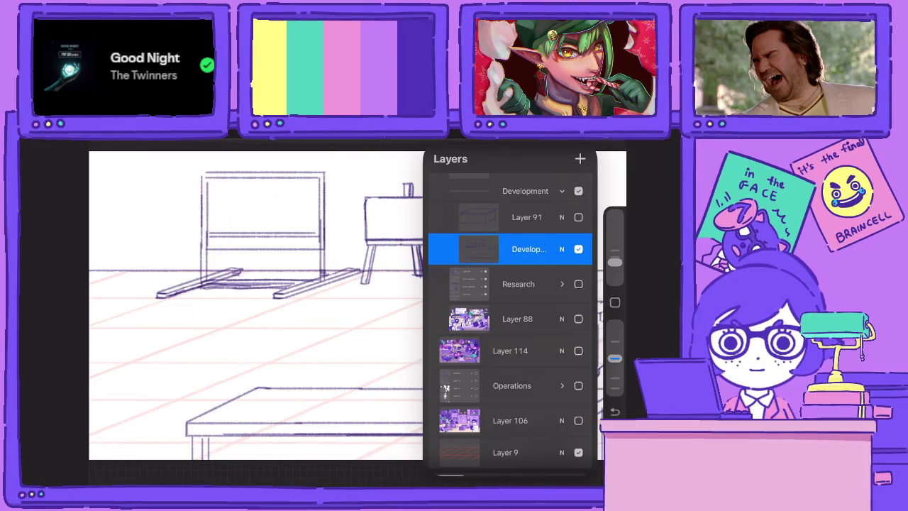
Scroll to view the bare room layout with board, easel, chest and table
scroll(262, 305, "down", 3)
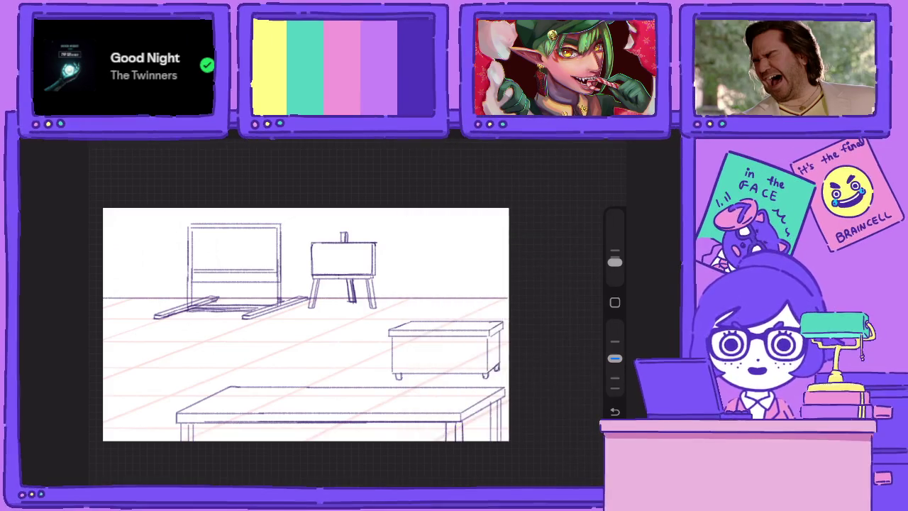
Bring up the layer list and select Layer 91 as the active layer
scroll(340, 298, "up", 5)
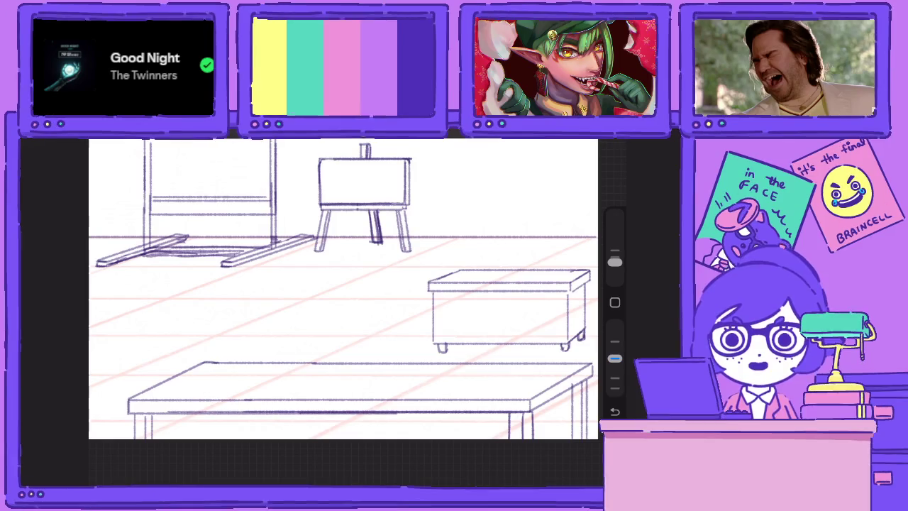
scroll(343, 290, "down", 3)
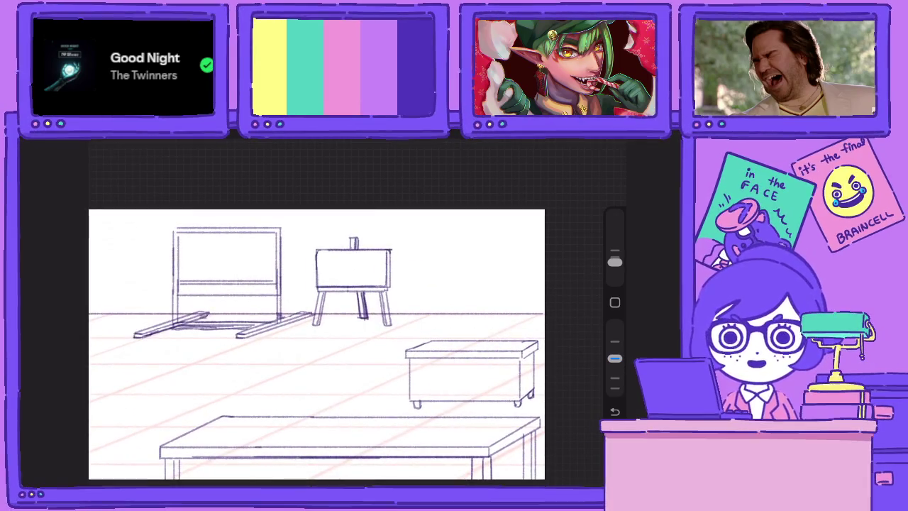
key("l")
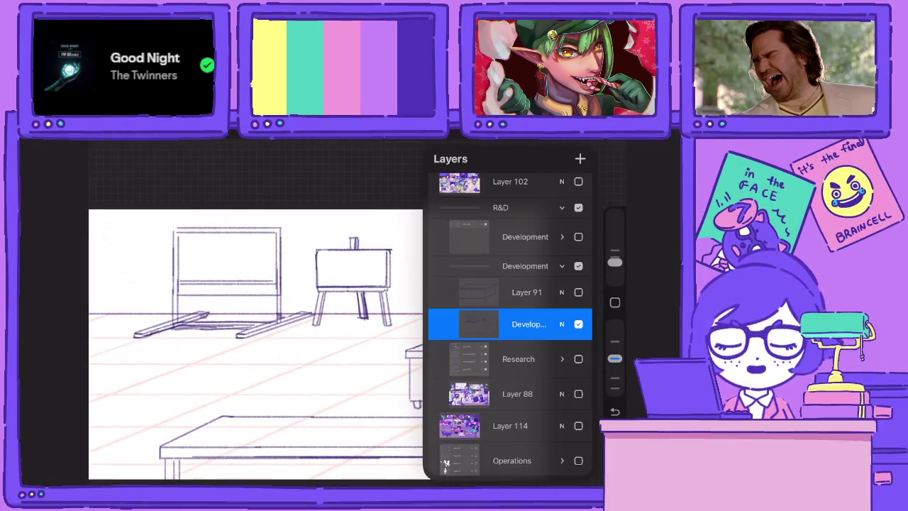
scroll(256, 340, "up", 2)
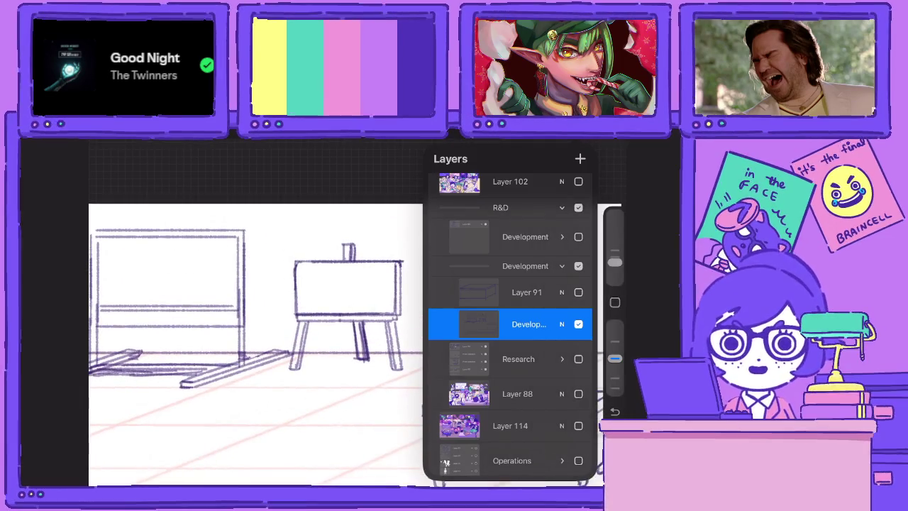
scroll(256, 340, "down", 1)
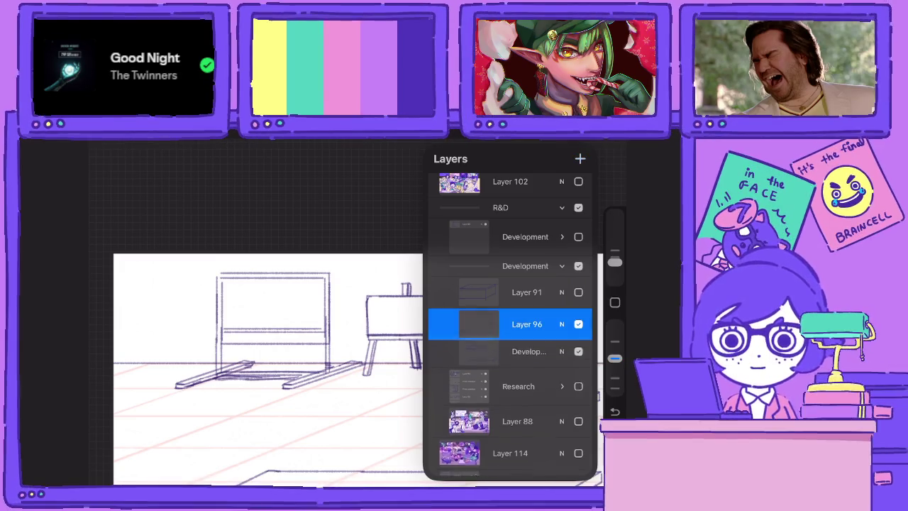
key("l")
scroll(310, 360, "up", 1)
scroll(309, 360, "up", 1)
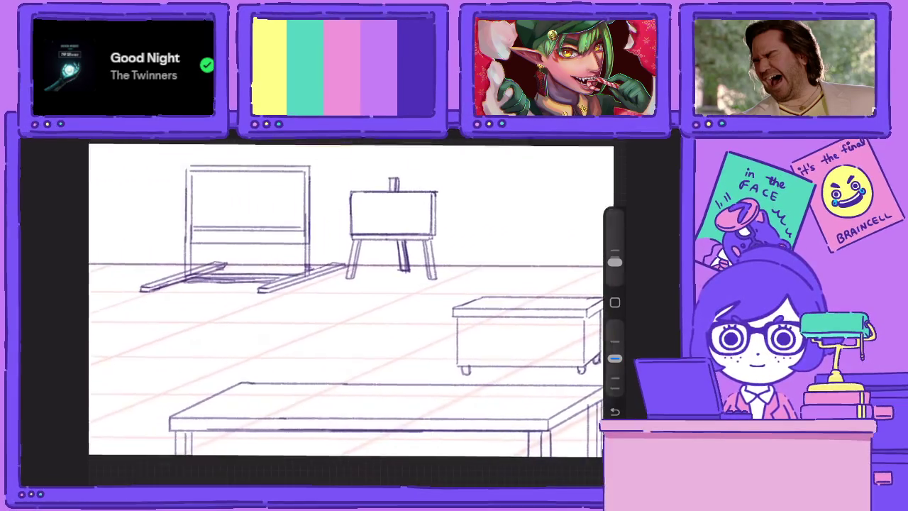
key("l")
left_click(527, 292)
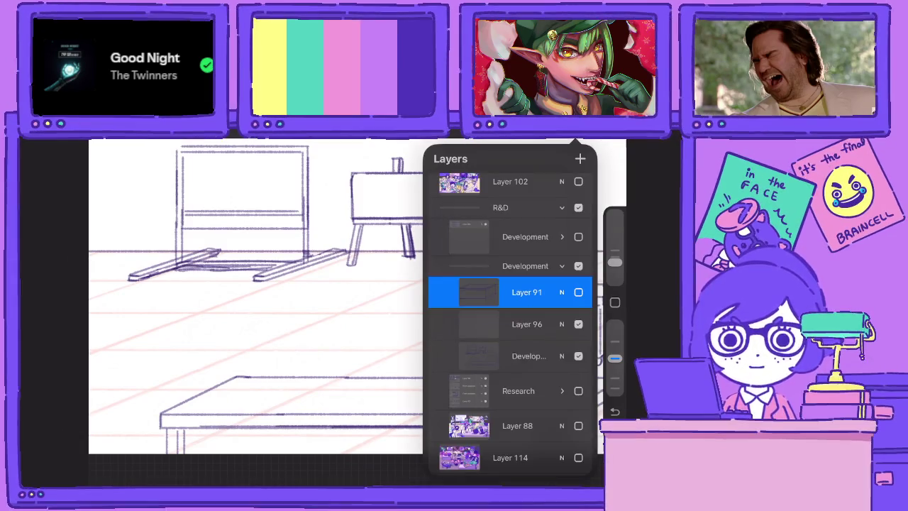
Make Layer 91 visible and move its table sketch to the room's left side
left_click(579, 292)
left_click(479, 292)
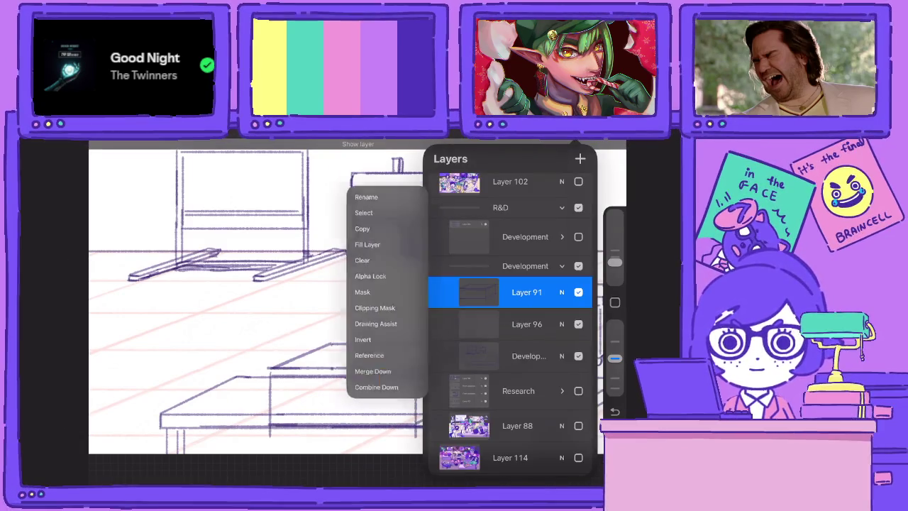
key("v")
mouse_move(377, 390)
left_mouse_down()
mouse_move(279, 333)
mouse_move(202, 334)
left_mouse_up()
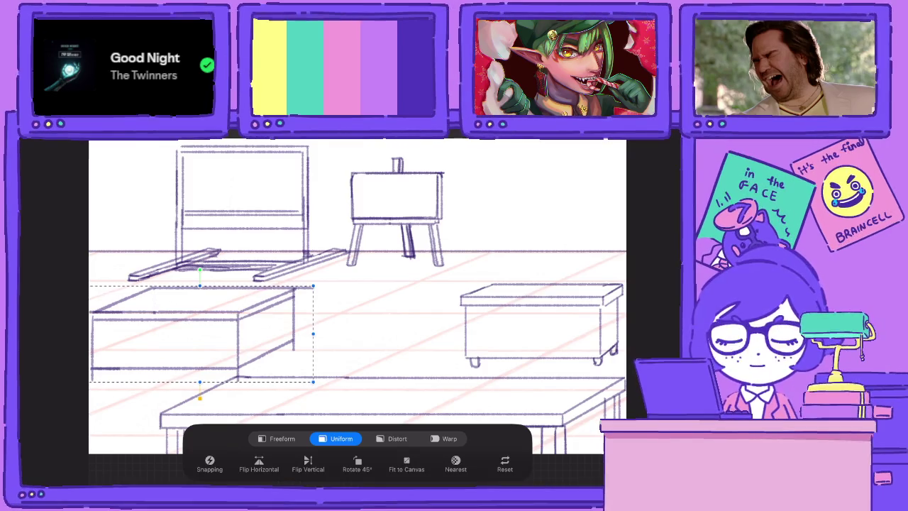
left_click(576, 141)
Switch back to Layer 96 as the working layer and close the layer list
left_click(527, 355)
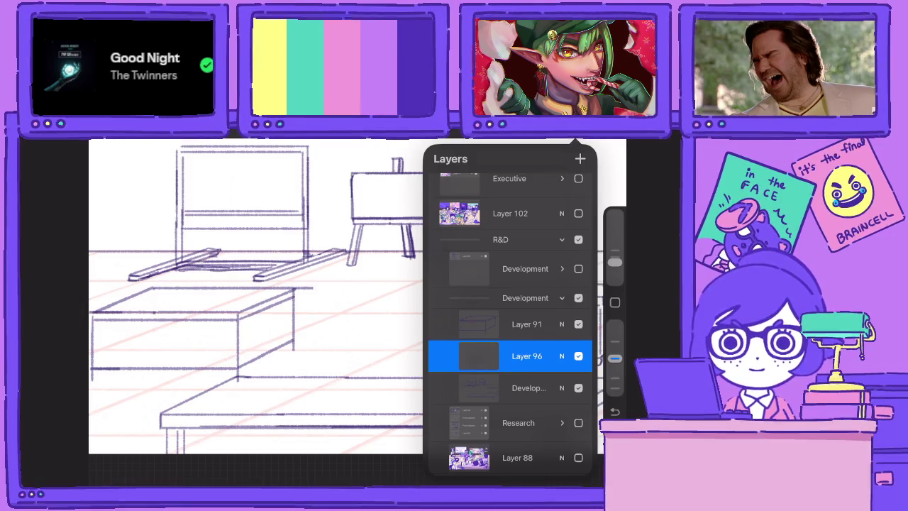
left_click(576, 141)
scroll(336, 298, "down", 2)
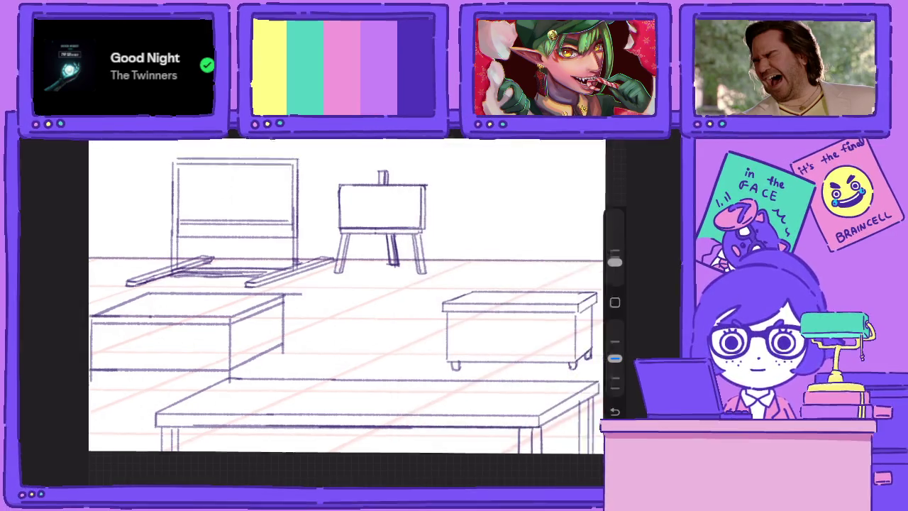
left_click(576, 140)
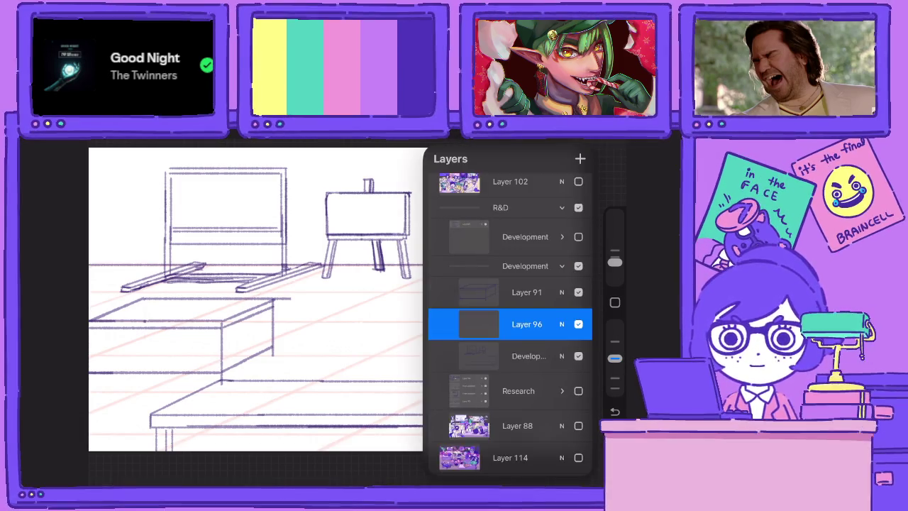
left_click(577, 141)
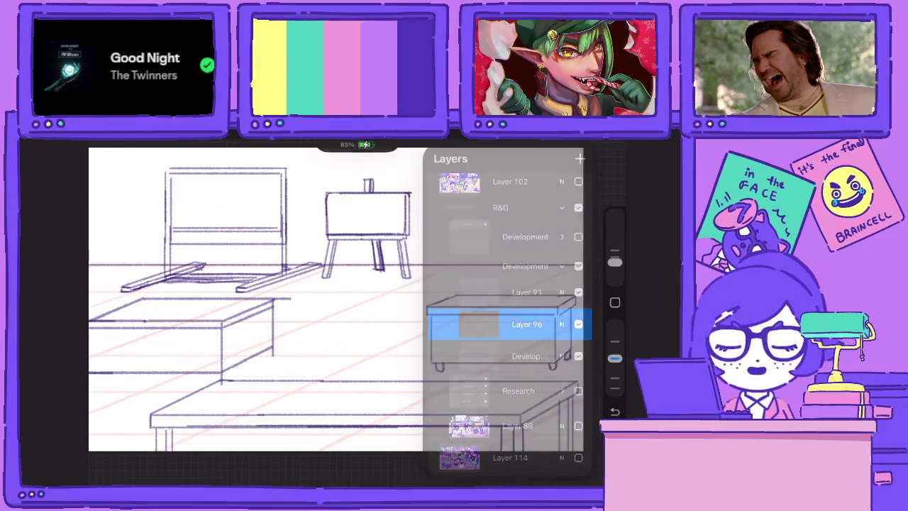
scroll(357, 327, "down", 2)
scroll(359, 327, "up", 1)
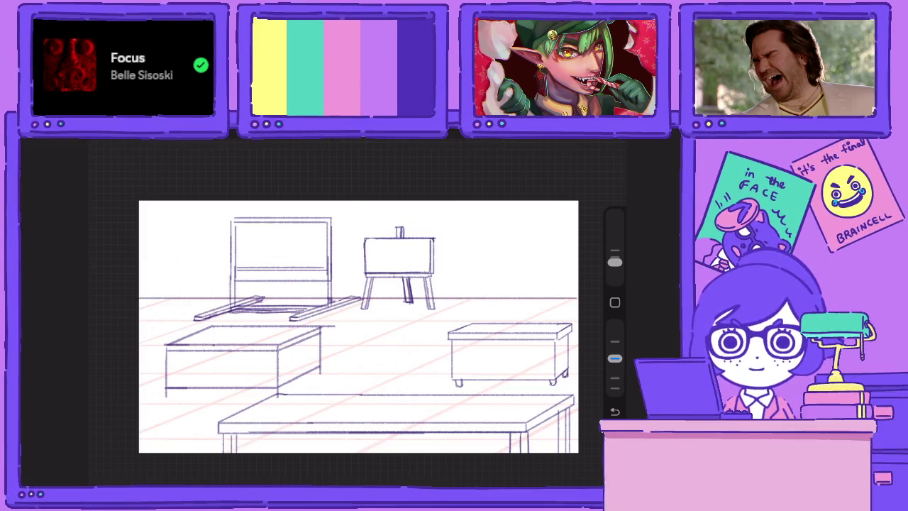
scroll(359, 327, "up", 2)
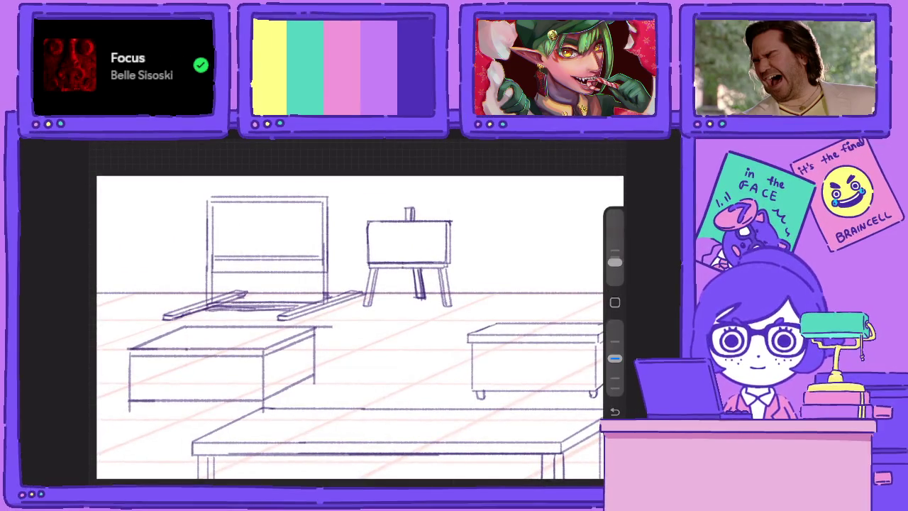
scroll(354, 326, "up", 1)
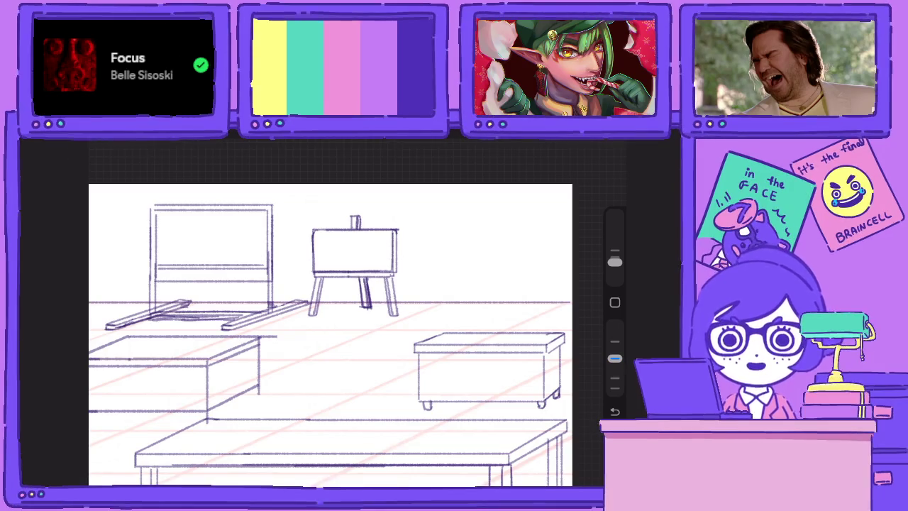
key("l")
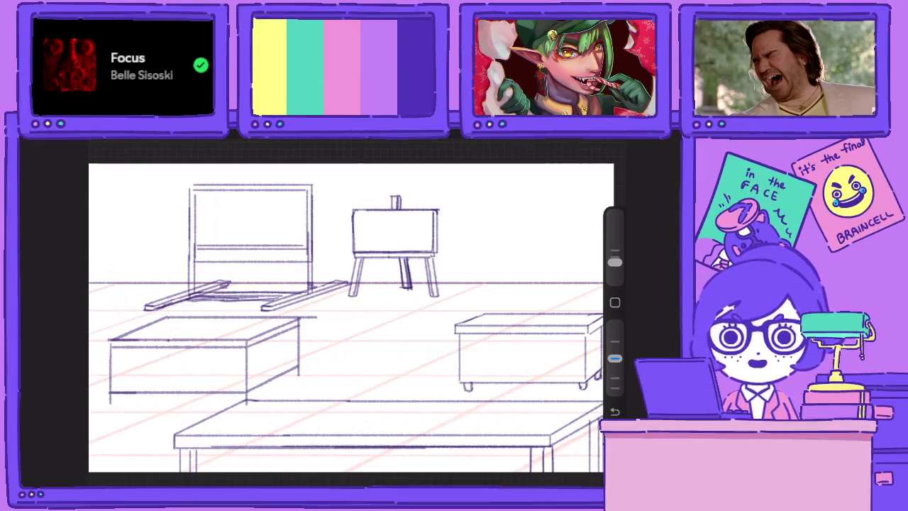
key("l")
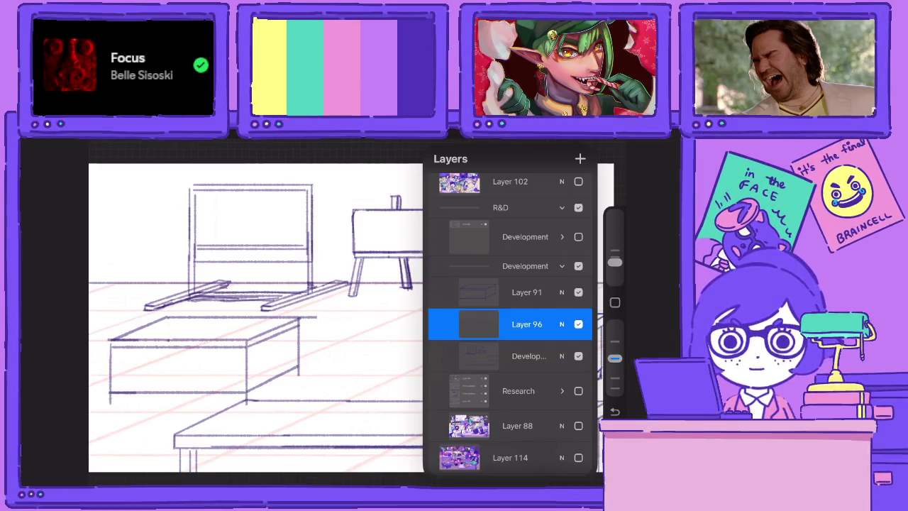
Hide the Development group and show Layer 88 faded to 40% opacity
left_click(562, 266)
left_click(579, 347)
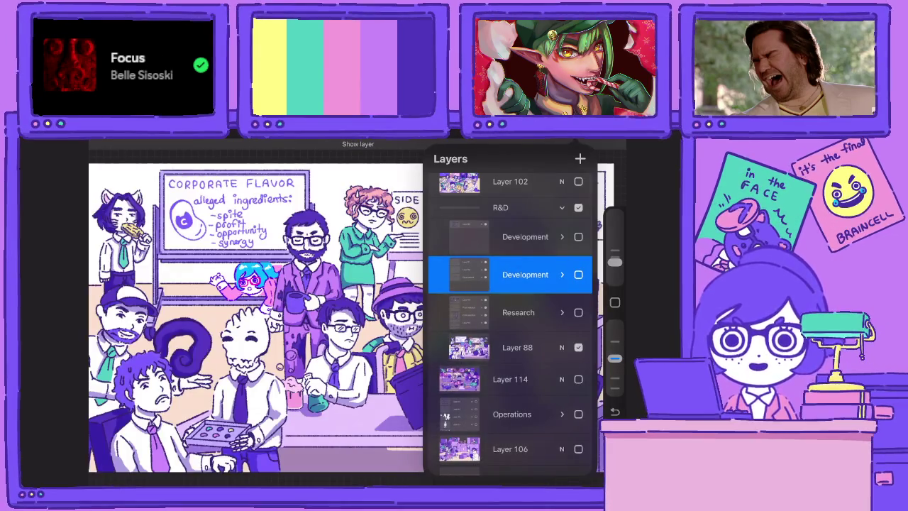
left_click(562, 347)
left_click_drag(584, 297, 494, 297)
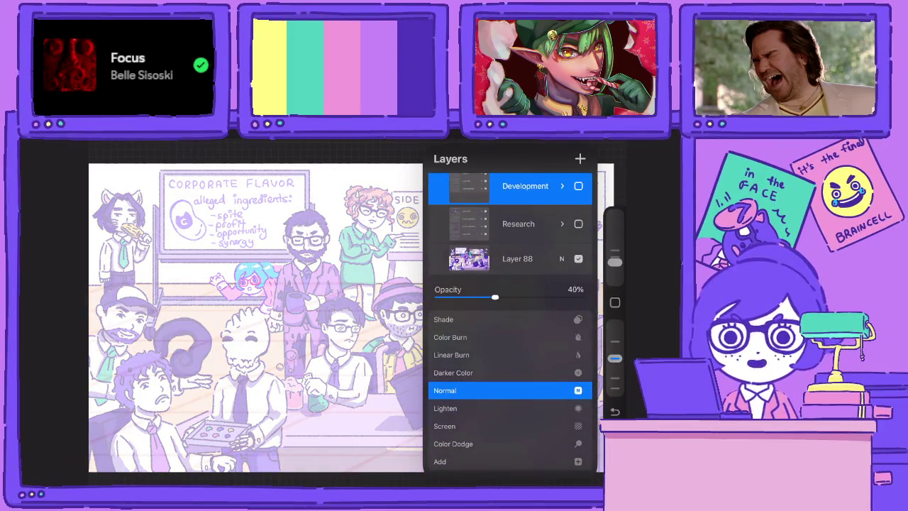
left_click(562, 258)
Add a new empty layer above Layer 88 and close the layer list
left_click(518, 296)
left_click(581, 158)
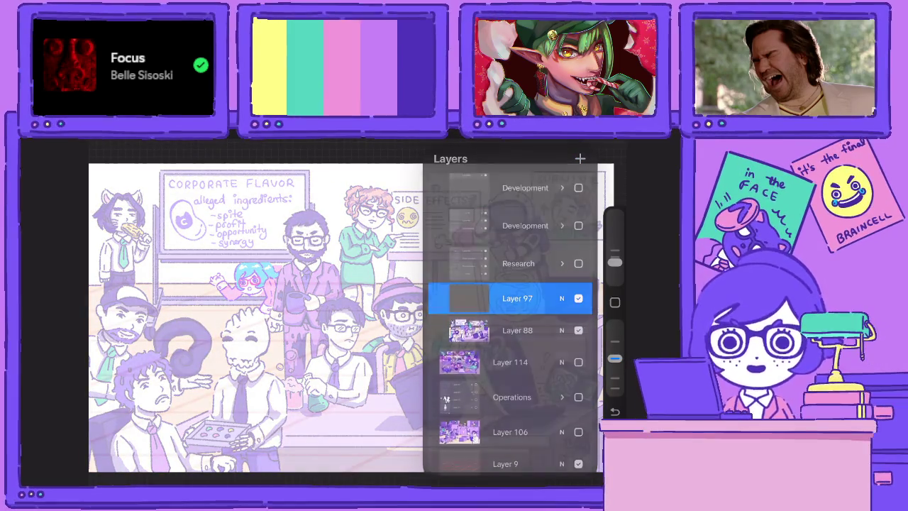
left_click(255, 319)
scroll(213, 320, "up", 5)
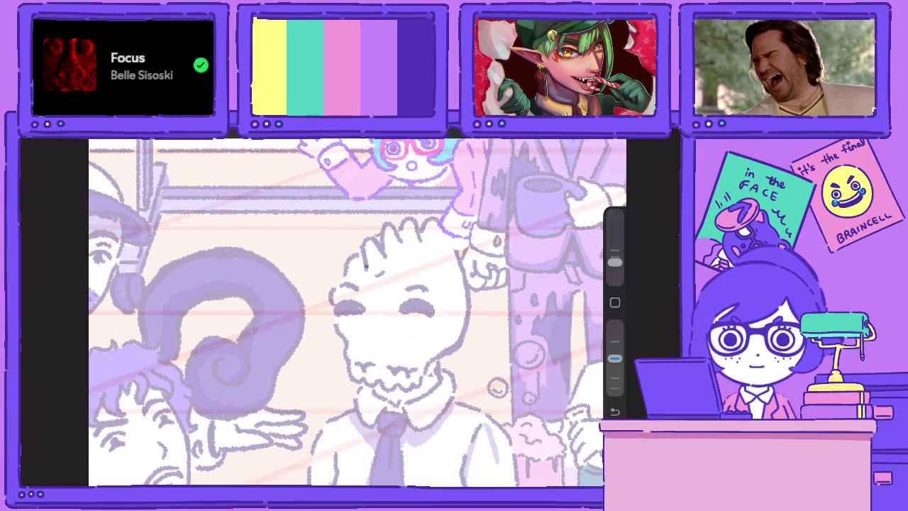
Ink the skeleton man's zigzag hair spikes and both sides of his head
mouse_move(366, 247)
left_mouse_down()
mouse_move(363, 267)
mouse_move(381, 233)
mouse_move(385, 256)
mouse_move(387, 221)
mouse_move(400, 213)
mouse_move(396, 241)
mouse_move(417, 208)
mouse_move(428, 235)
mouse_move(436, 211)
mouse_move(454, 240)
mouse_move(459, 224)
mouse_move(469, 332)
mouse_move(425, 370)
left_mouse_up()
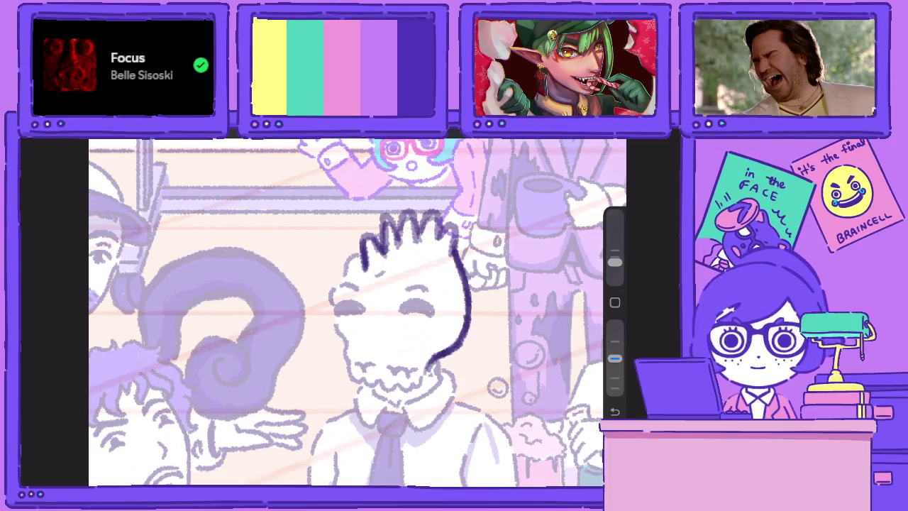
left_click_drag(364, 252, 341, 281)
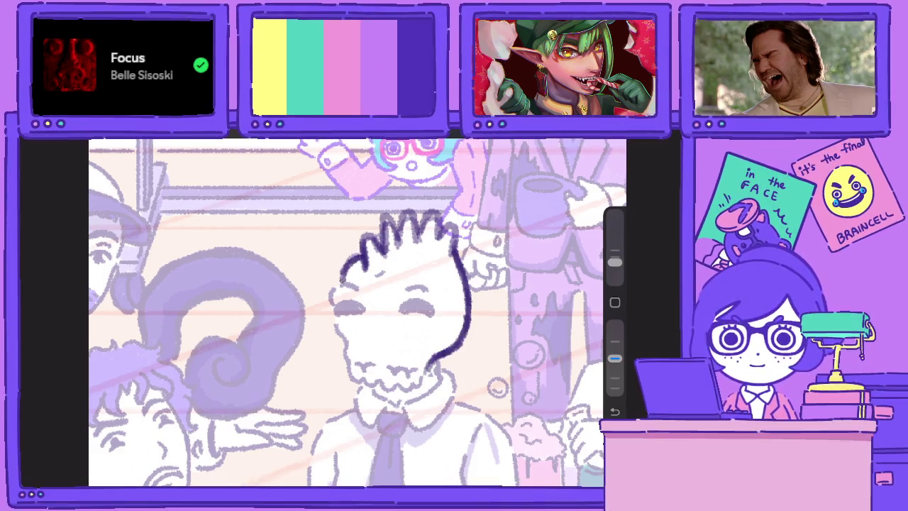
mouse_move(457, 248)
left_mouse_down()
mouse_move(470, 299)
mouse_move(469, 278)
left_mouse_up()
left_click_drag(616, 358, 616, 324)
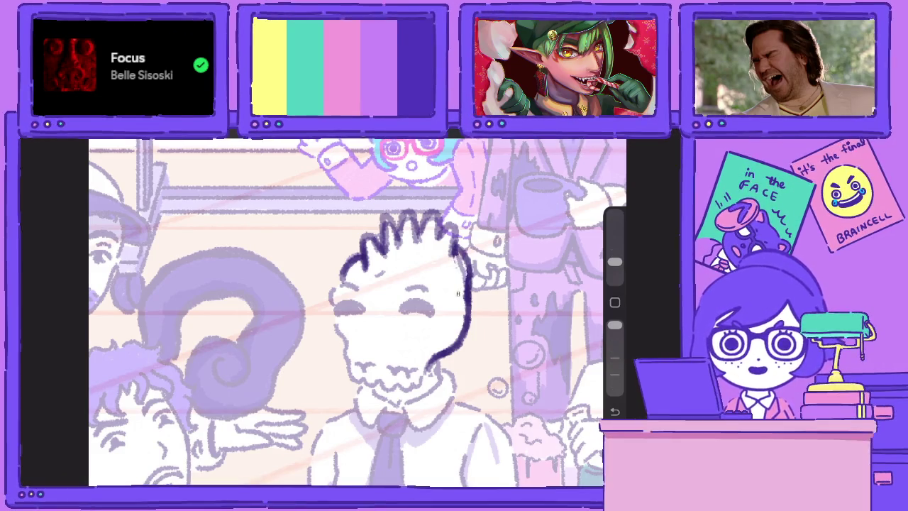
left_click_drag(616, 324, 615, 359)
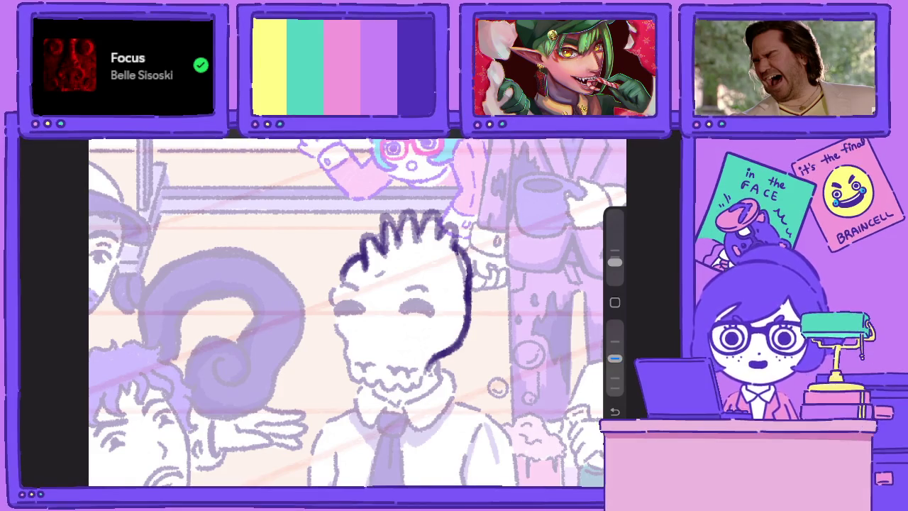
mouse_move(340, 282)
left_mouse_down()
mouse_move(328, 306)
mouse_move(386, 270)
mouse_move(430, 291)
left_mouse_up()
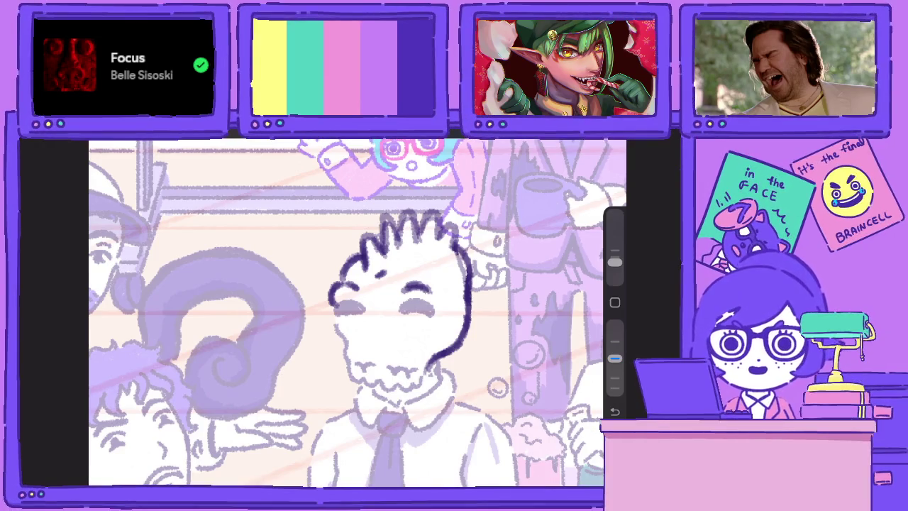
left_click_drag(406, 253, 417, 260)
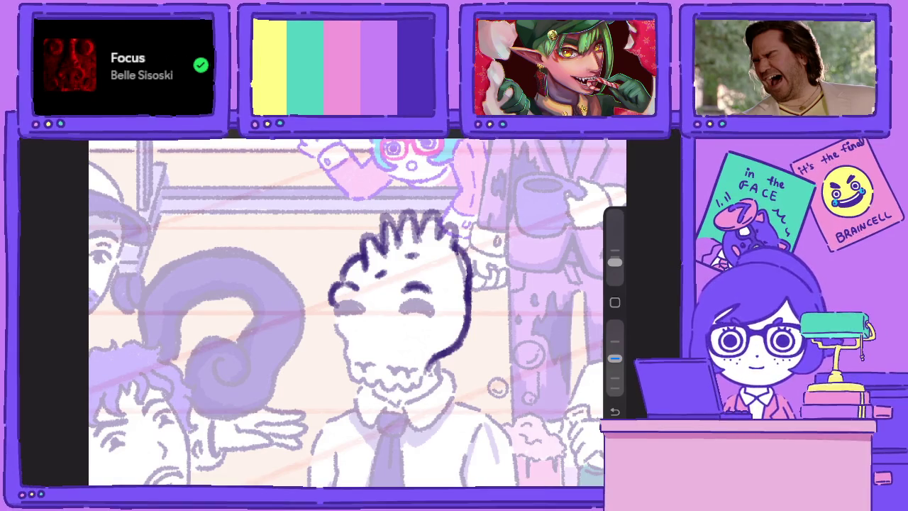
Shade both eye sockets dark and ink the left jaw with wavy teeth along the chin
mouse_move(363, 305)
left_mouse_down()
mouse_move(341, 301)
mouse_move(337, 312)
mouse_move(364, 308)
mouse_move(353, 313)
left_mouse_up()
mouse_move(430, 298)
left_mouse_down()
mouse_move(403, 311)
mouse_move(430, 308)
mouse_move(406, 304)
left_mouse_up()
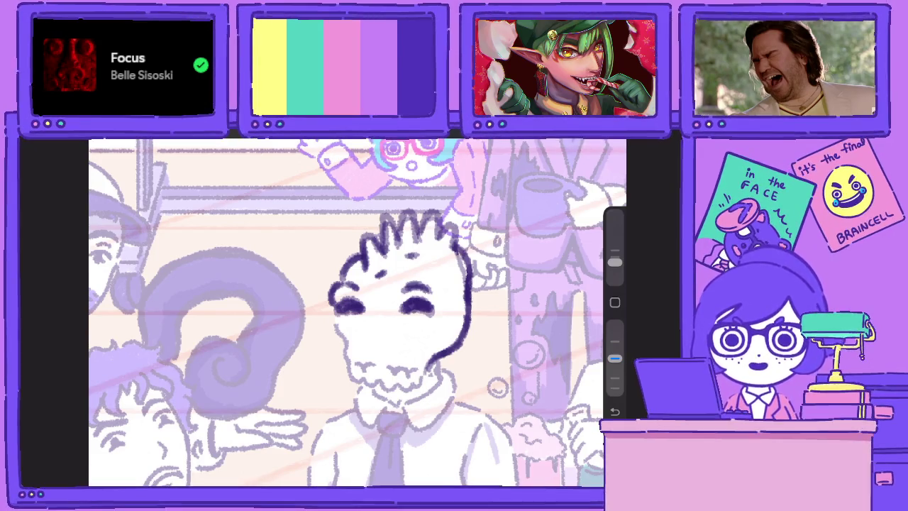
scroll(355, 313, "up", 2)
mouse_move(294, 332)
left_mouse_down()
mouse_move(316, 414)
mouse_move(380, 430)
mouse_move(421, 389)
left_mouse_up()
mouse_move(321, 395)
left_mouse_down()
mouse_move(352, 393)
mouse_move(376, 407)
mouse_move(409, 392)
left_mouse_up()
Ink the right side of the mouth and jaw, then the neck down to the tie knot
scroll(358, 312, "down", 5)
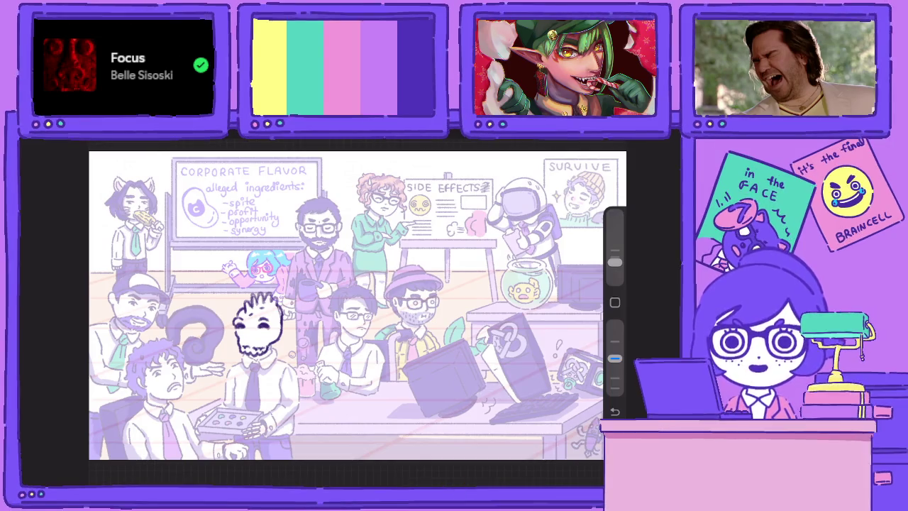
scroll(227, 354, "up", 3)
scroll(227, 355, "up", 2)
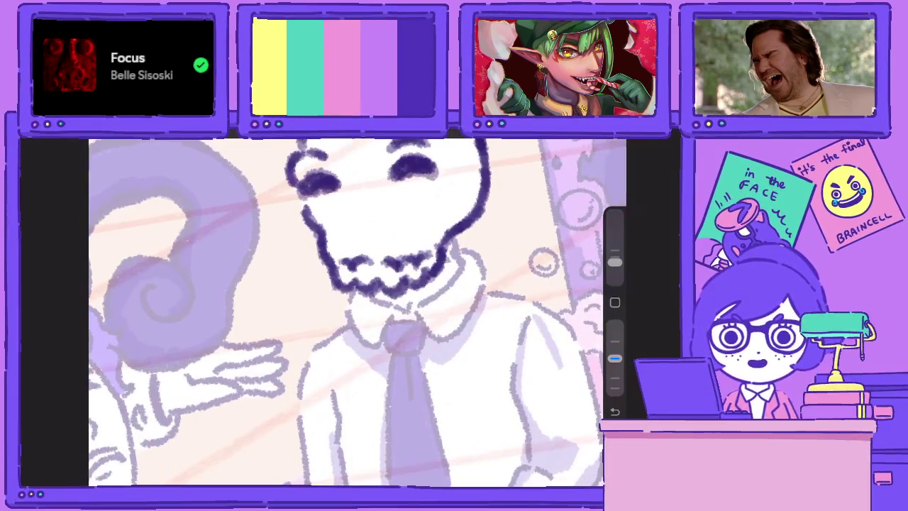
mouse_move(410, 306)
left_mouse_down()
mouse_move(461, 277)
mouse_move(470, 265)
mouse_move(460, 261)
mouse_move(461, 271)
mouse_move(481, 261)
mouse_move(488, 287)
left_mouse_up()
mouse_move(474, 257)
left_mouse_down()
mouse_move(489, 293)
mouse_move(454, 321)
left_mouse_up()
left_click_drag(490, 285, 435, 338)
mouse_move(485, 301)
left_mouse_down()
mouse_move(437, 335)
mouse_move(390, 321)
mouse_move(380, 348)
mouse_move(358, 346)
mouse_move(347, 301)
mouse_move(368, 291)
mouse_move(410, 314)
left_mouse_up()
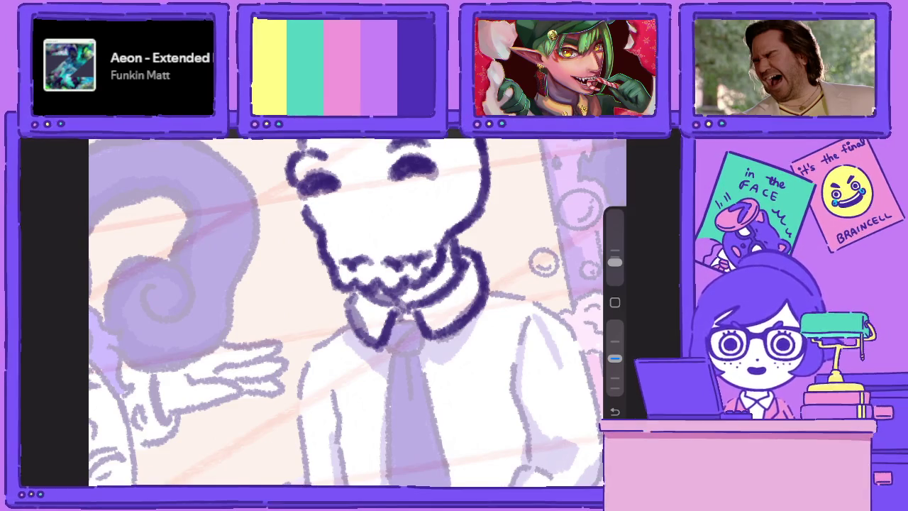
Ink the tie knot under the chin and both edges of the necktie
scroll(355, 312, "up", 1)
mouse_move(373, 332)
left_mouse_down()
mouse_move(369, 354)
mouse_move(412, 355)
mouse_move(401, 331)
mouse_move(398, 352)
left_mouse_up()
scroll(355, 312, "down", 2)
left_click_drag(328, 299, 323, 390)
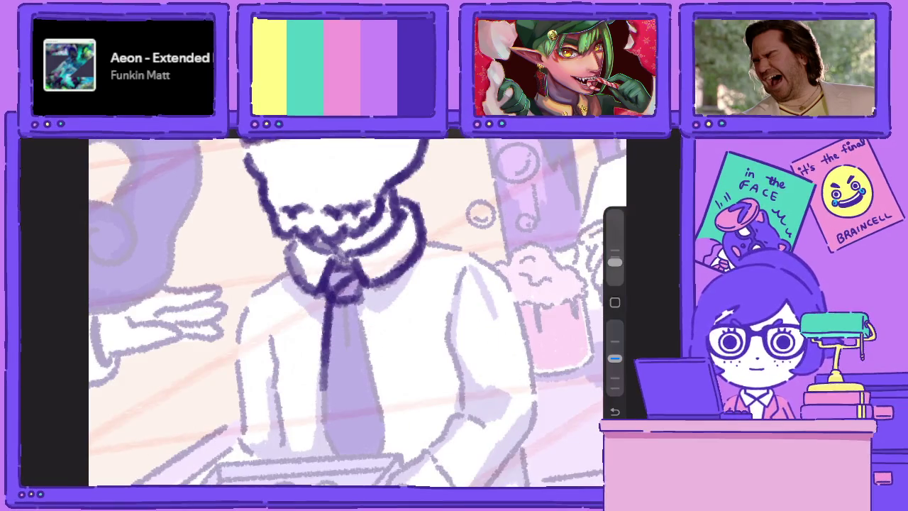
left_click_drag(326, 326, 323, 423)
left_click_drag(355, 294, 389, 419)
mouse_move(359, 324)
left_mouse_down()
mouse_move(387, 425)
mouse_move(377, 458)
left_mouse_up()
left_click_drag(317, 422, 340, 457)
left_click_drag(346, 301, 345, 358)
Extend the collar outline to the right and outline the man's left arm
scroll(355, 312, "down", 3)
scroll(355, 312, "up", 3)
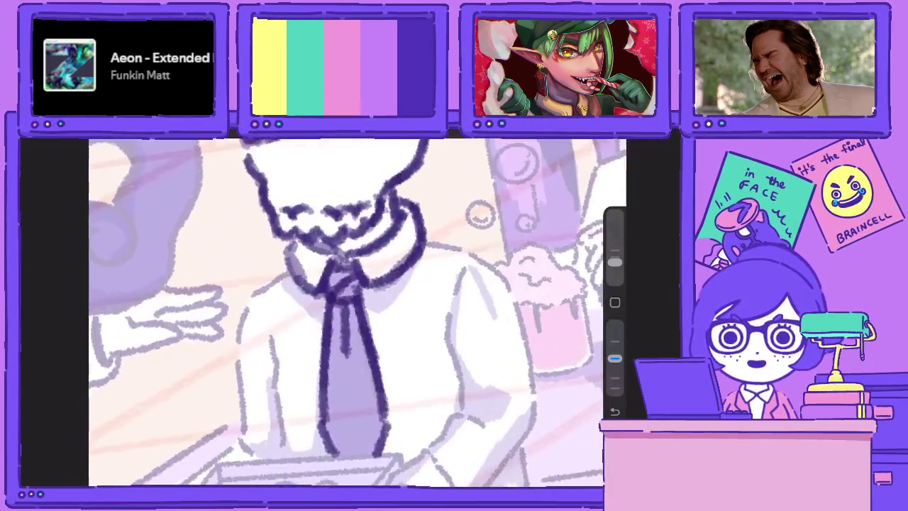
mouse_move(428, 233)
left_mouse_down()
mouse_move(484, 249)
mouse_move(534, 312)
mouse_move(542, 374)
left_mouse_up()
mouse_move(482, 262)
left_mouse_down()
mouse_move(450, 321)
mouse_move(441, 406)
left_mouse_up()
left_click_drag(447, 363, 444, 446)
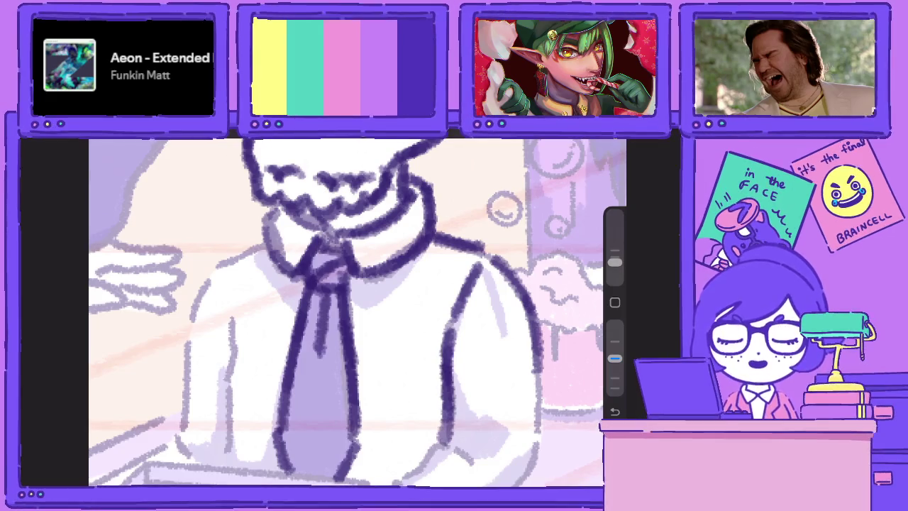
Re-ink the left collar darker and add several lines down the shirt's left side
scroll(355, 312, "down", 2)
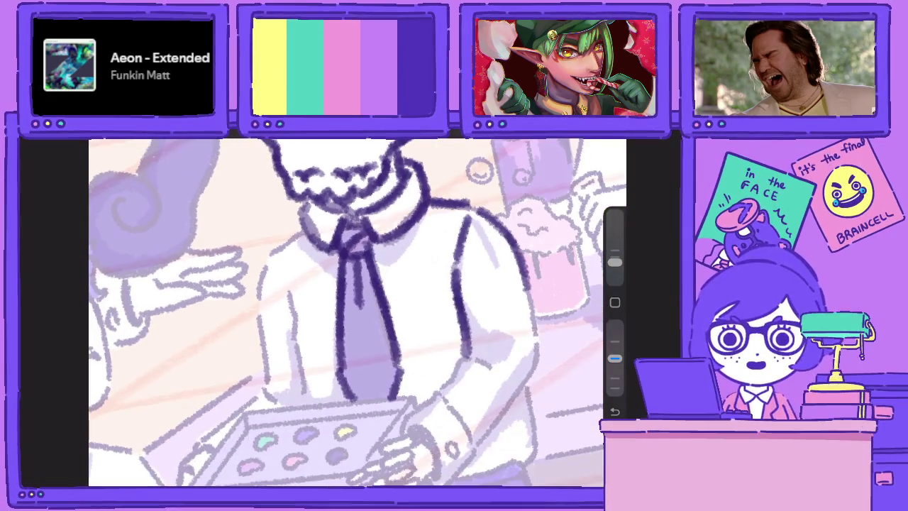
mouse_move(306, 228)
left_mouse_down()
mouse_move(269, 257)
mouse_move(257, 324)
left_mouse_up()
left_click_drag(259, 282, 267, 409)
left_click_drag(286, 292, 298, 359)
left_click_drag(288, 309, 303, 374)
left_click_drag(289, 336, 309, 403)
scroll(355, 312, "down", 2)
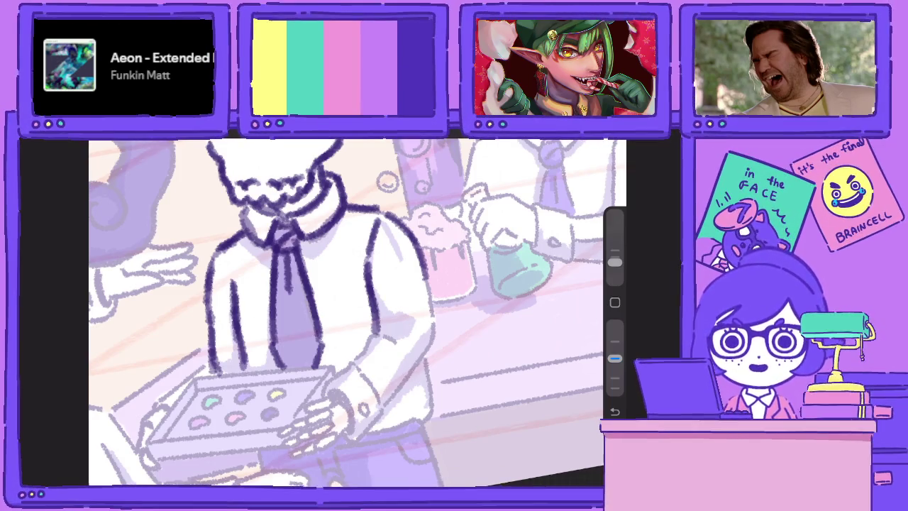
Ink the sleeve edges, cuff details and a thicker thumb outline
mouse_move(376, 333)
left_mouse_down()
mouse_move(365, 351)
mouse_move(412, 329)
mouse_move(410, 319)
left_mouse_up()
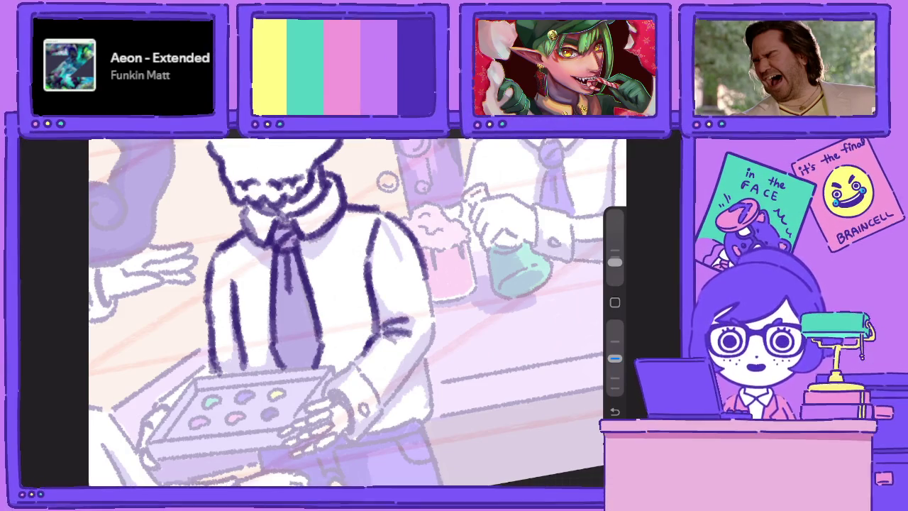
mouse_move(389, 401)
left_mouse_down()
mouse_move(437, 335)
mouse_move(427, 271)
left_mouse_up()
left_click_drag(370, 349, 352, 366)
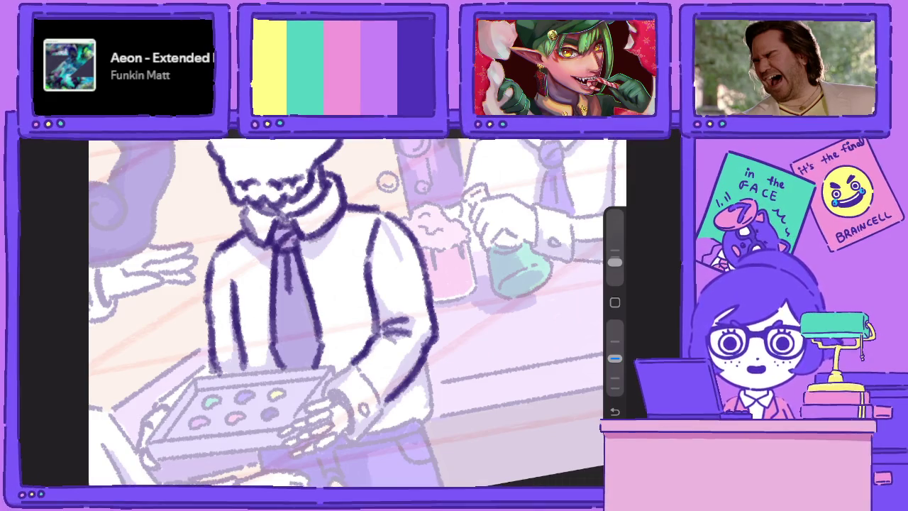
mouse_move(364, 362)
left_mouse_down()
mouse_move(389, 406)
mouse_move(349, 362)
mouse_move(323, 396)
mouse_move(359, 401)
mouse_move(360, 436)
left_mouse_up()
mouse_move(358, 403)
left_mouse_down()
mouse_move(352, 434)
mouse_move(359, 429)
mouse_move(338, 404)
left_mouse_up()
mouse_move(348, 436)
left_mouse_down()
mouse_move(371, 427)
mouse_move(391, 400)
left_mouse_up()
mouse_move(615, 358)
left_mouse_down()
mouse_move(614, 324)
mouse_move(614, 358)
left_mouse_up()
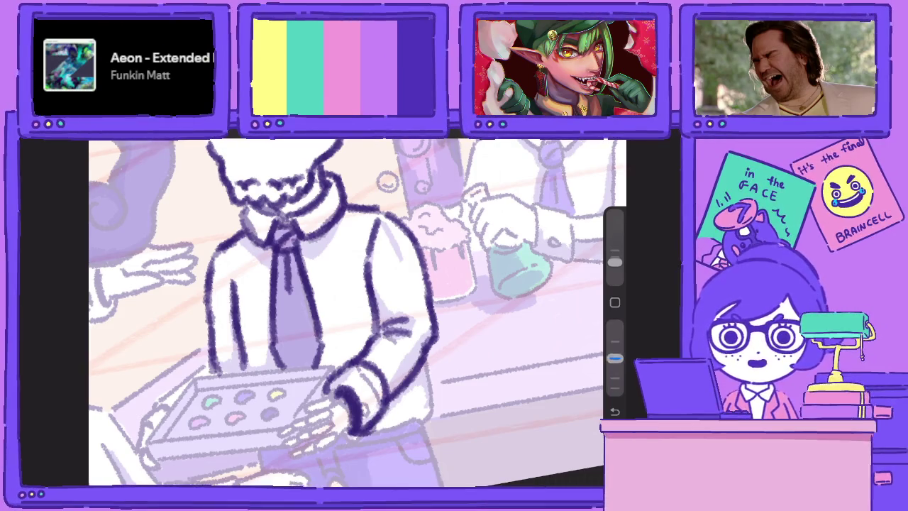
mouse_move(380, 387)
left_mouse_down()
mouse_move(367, 394)
mouse_move(371, 404)
left_mouse_up()
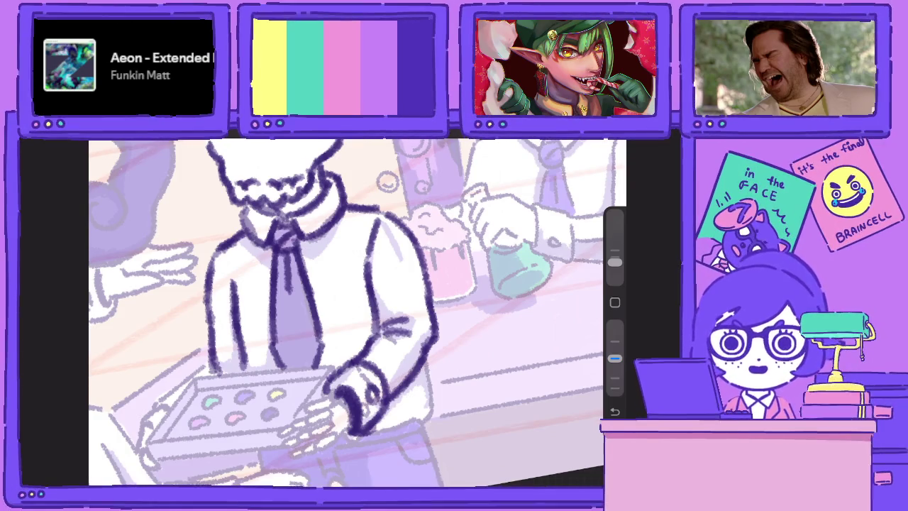
Zoom and rotate onto the hand and ink its bony fingers
scroll(355, 312, "up", 5)
mouse_move(373, 333)
left_mouse_down()
mouse_move(348, 361)
mouse_move(379, 331)
mouse_move(396, 332)
mouse_move(381, 316)
mouse_move(341, 330)
mouse_move(339, 345)
mouse_move(376, 329)
mouse_move(318, 344)
mouse_move(345, 355)
mouse_move(301, 362)
mouse_move(318, 382)
left_mouse_up()
mouse_move(345, 346)
left_mouse_down()
mouse_move(327, 366)
mouse_move(346, 361)
left_mouse_up()
mouse_move(392, 328)
left_mouse_down()
mouse_move(355, 363)
mouse_move(371, 346)
mouse_move(360, 381)
mouse_move(352, 380)
left_mouse_up()
mouse_move(390, 348)
left_mouse_down()
mouse_move(321, 393)
mouse_move(387, 366)
left_mouse_up()
left_click_drag(410, 328, 390, 363)
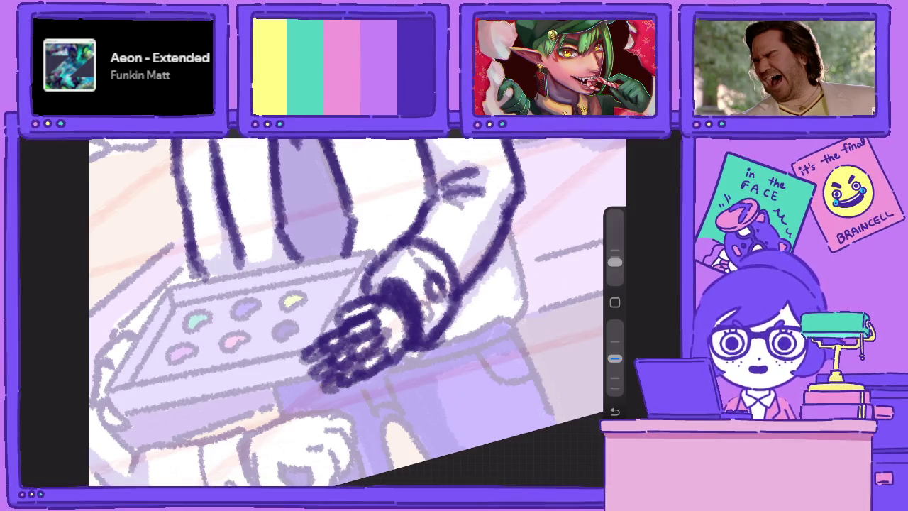
scroll(358, 305, "down", 5)
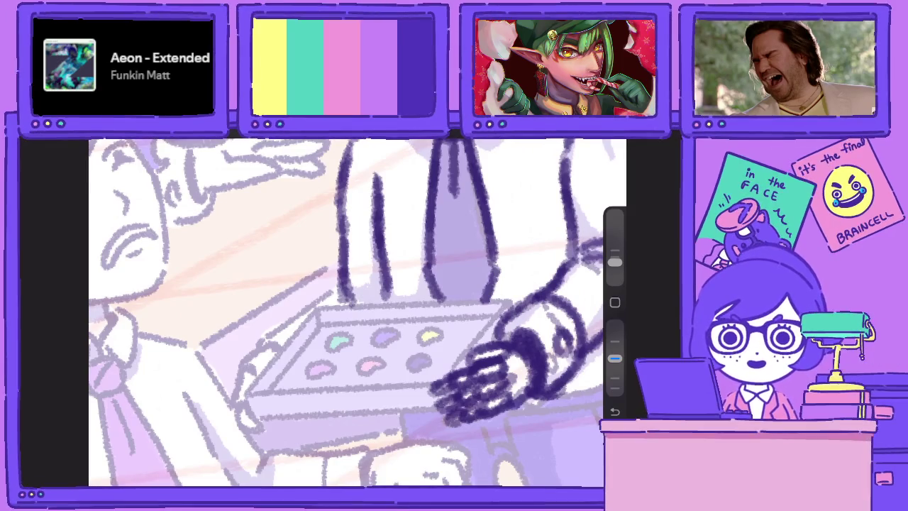
Ink the tray's left, top, front and back edges as straight lines
left_click_drag(316, 312, 248, 384)
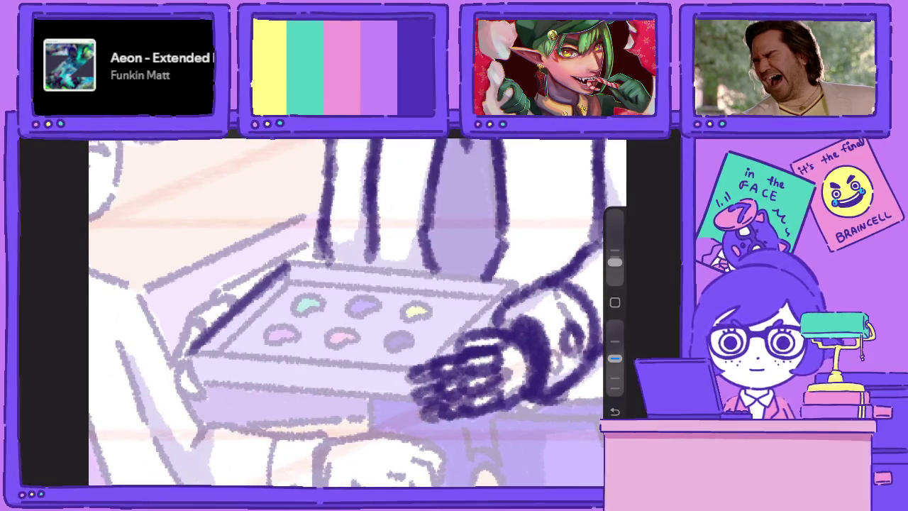
left_click_drag(202, 352, 189, 388)
left_click_drag(217, 294, 461, 397)
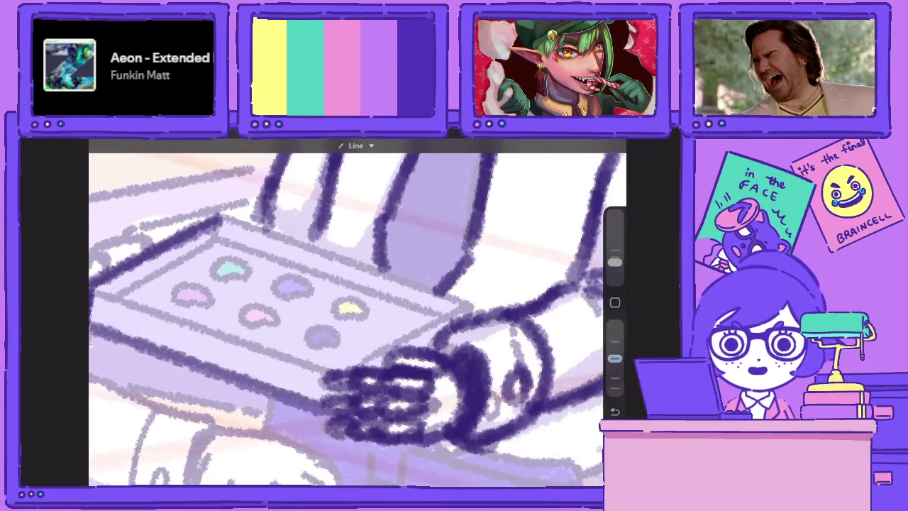
left_click_drag(220, 213, 475, 315)
left_click_drag(234, 224, 472, 312)
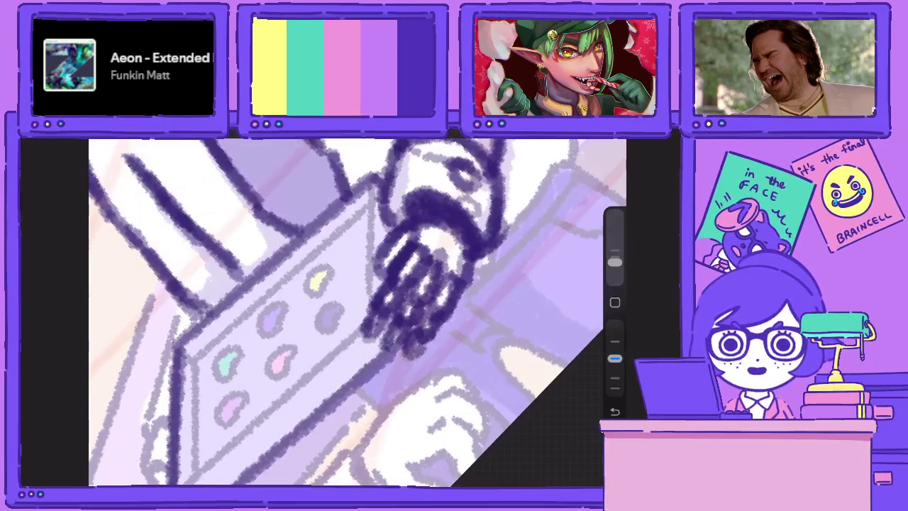
mouse_move(376, 177)
left_mouse_down()
mouse_move(362, 332)
mouse_move(397, 333)
left_mouse_up()
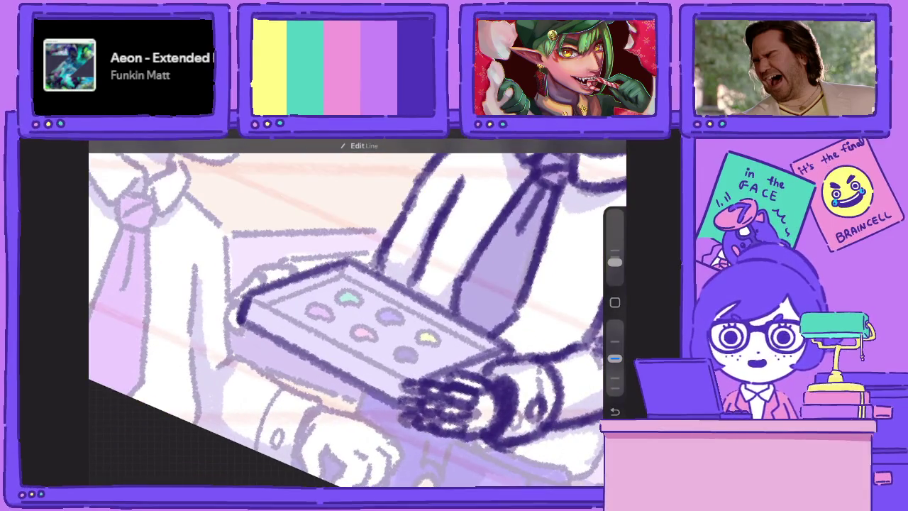
left_click_drag(255, 302, 426, 381)
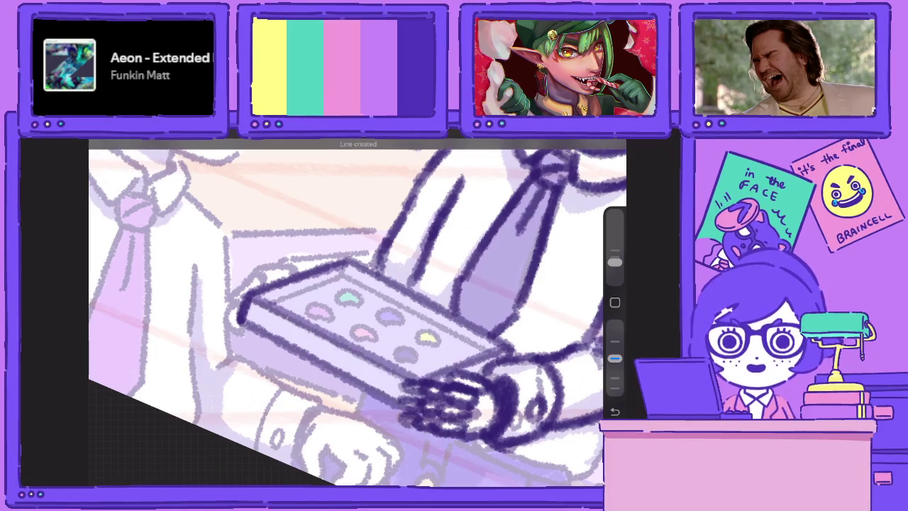
left_click_drag(344, 277, 489, 355)
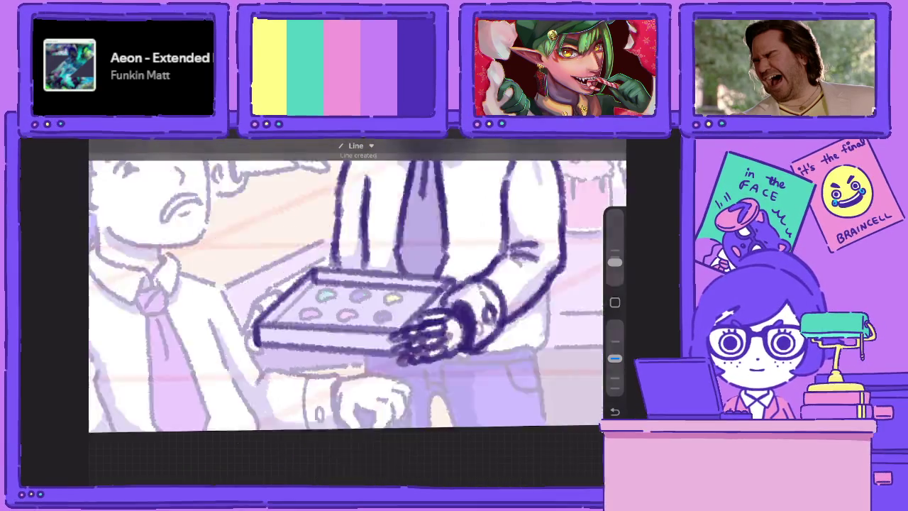
Tilt the view and ink the tray's left edge, curved end and lower-left corner
left_click_drag(355, 312, 426, 213)
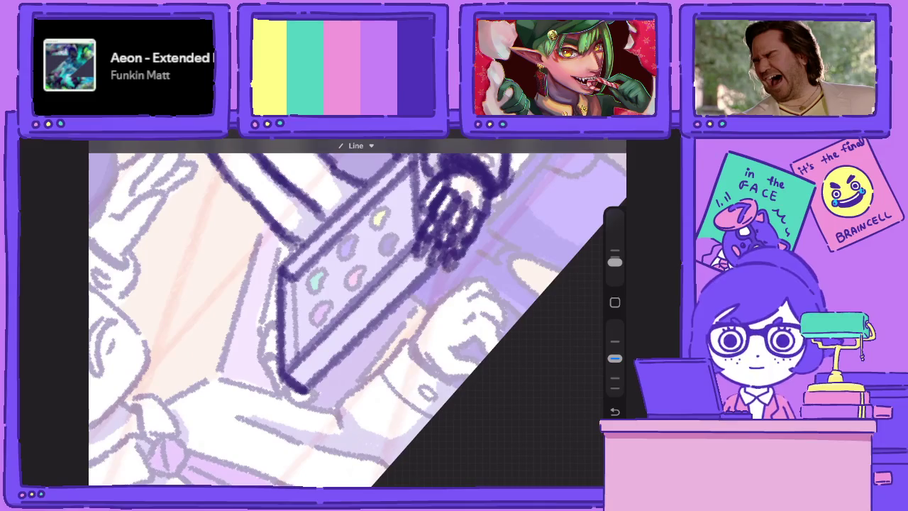
left_click_drag(291, 309, 302, 369)
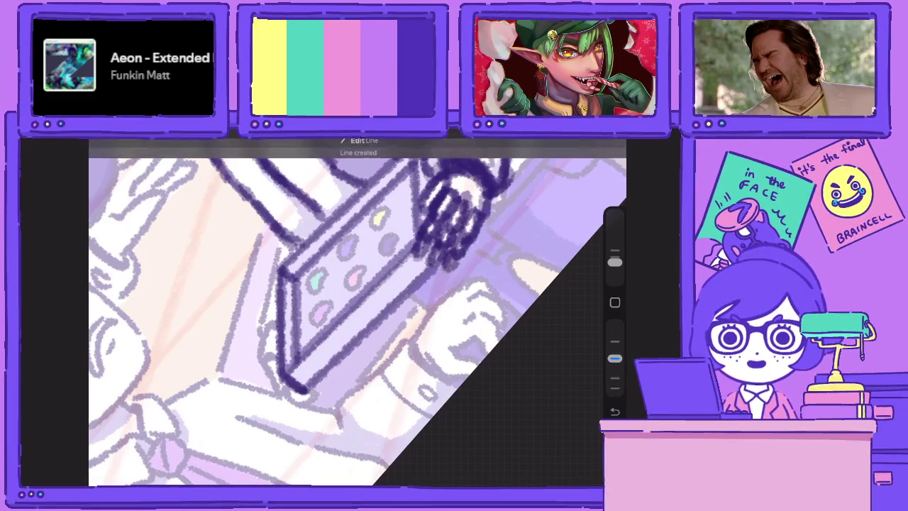
left_click_drag(426, 213, 355, 312)
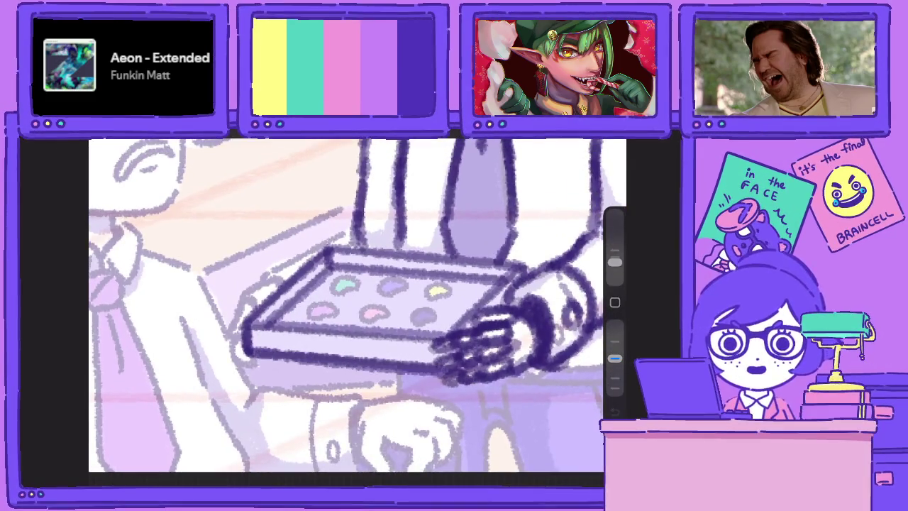
scroll(354, 306, "down", 2)
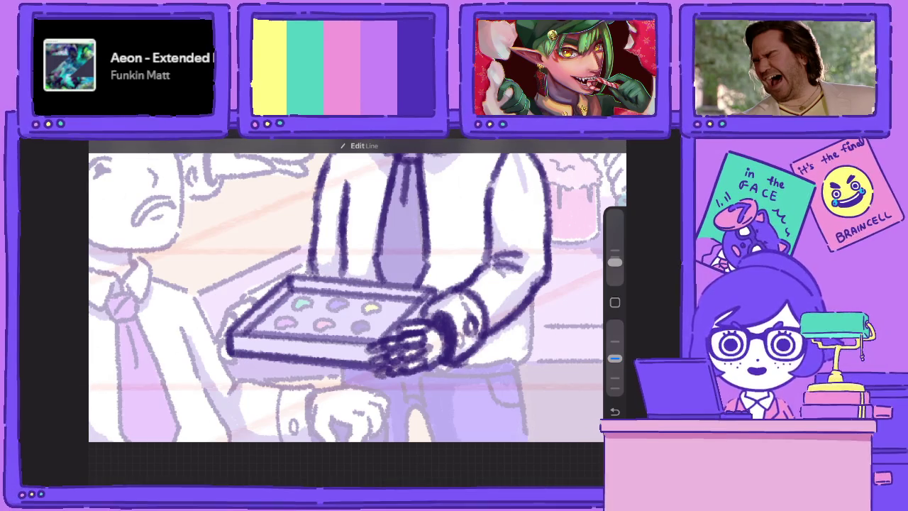
scroll(355, 298, "up", 3)
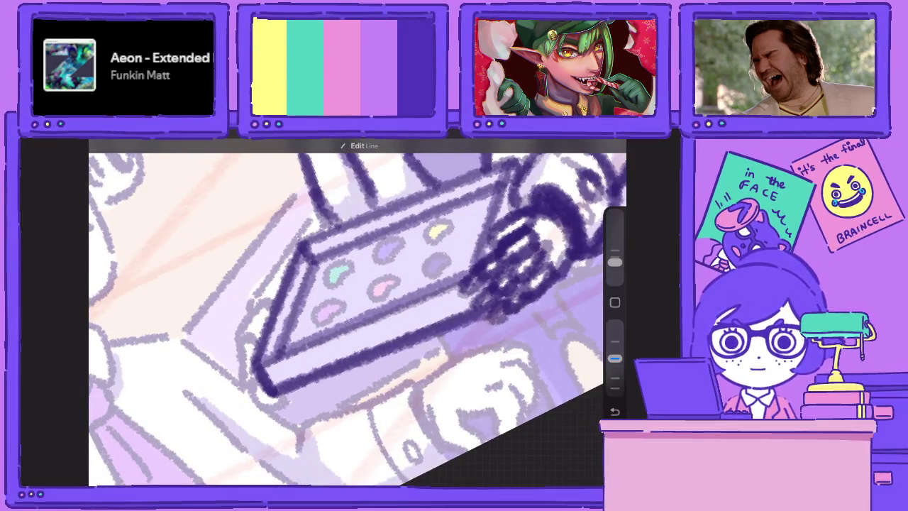
mouse_move(275, 302)
left_mouse_down()
mouse_move(254, 313)
mouse_move(240, 342)
mouse_move(235, 373)
mouse_move(257, 383)
left_mouse_up()
mouse_move(255, 338)
left_mouse_down()
mouse_move(248, 369)
mouse_move(260, 415)
left_mouse_up()
left_click_drag(250, 378, 283, 423)
left_click_drag(275, 388, 286, 416)
Ink the tray's upper-left handle and short strokes at its upper-left corner
scroll(355, 312, "up", 3)
left_click_drag(274, 280, 254, 301)
left_click_drag(305, 268, 255, 298)
left_click_drag(328, 252, 288, 281)
left_click_drag(382, 212, 298, 286)
scroll(355, 312, "down", 5)
scroll(284, 398, "up", 3)
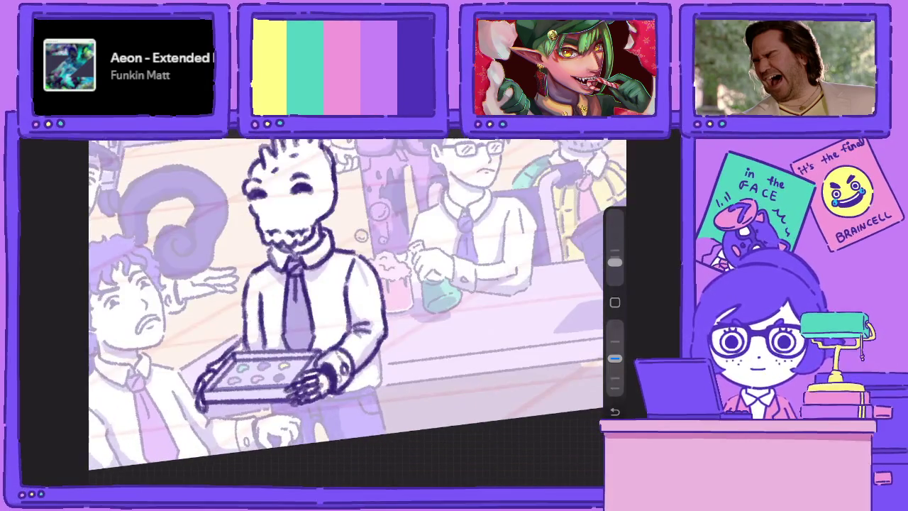
scroll(284, 397, "up", 2)
scroll(283, 398, "up", 2)
Ring the green, purple, yellow, pink and lower-left candies on the tray
left_click_drag(301, 335, 283, 361)
mouse_move(331, 320)
left_mouse_down()
mouse_move(314, 345)
mouse_move(322, 328)
left_mouse_up()
mouse_move(366, 304)
left_mouse_down()
mouse_move(351, 320)
mouse_move(379, 302)
mouse_move(368, 348)
mouse_move(383, 323)
left_mouse_up()
mouse_move(334, 345)
left_mouse_down()
mouse_move(273, 389)
mouse_move(281, 389)
mouse_move(277, 377)
left_mouse_up()
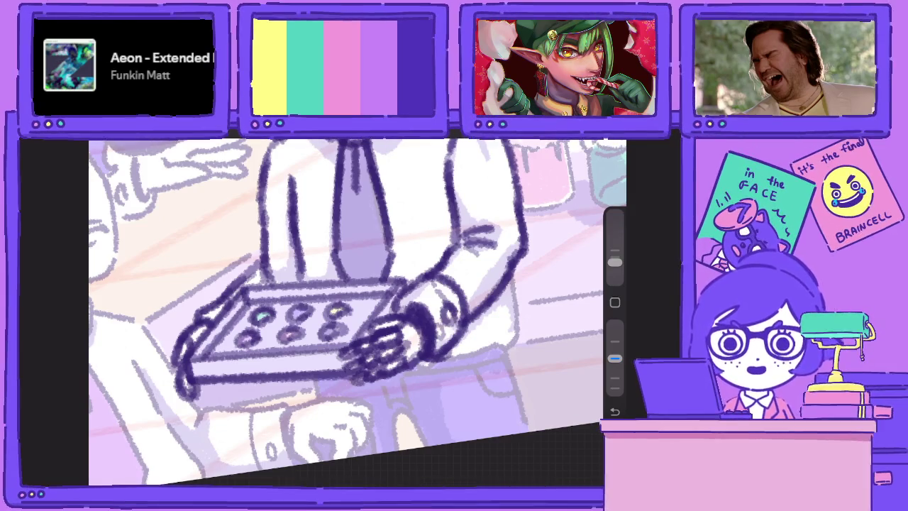
scroll(348, 305, "up", 2)
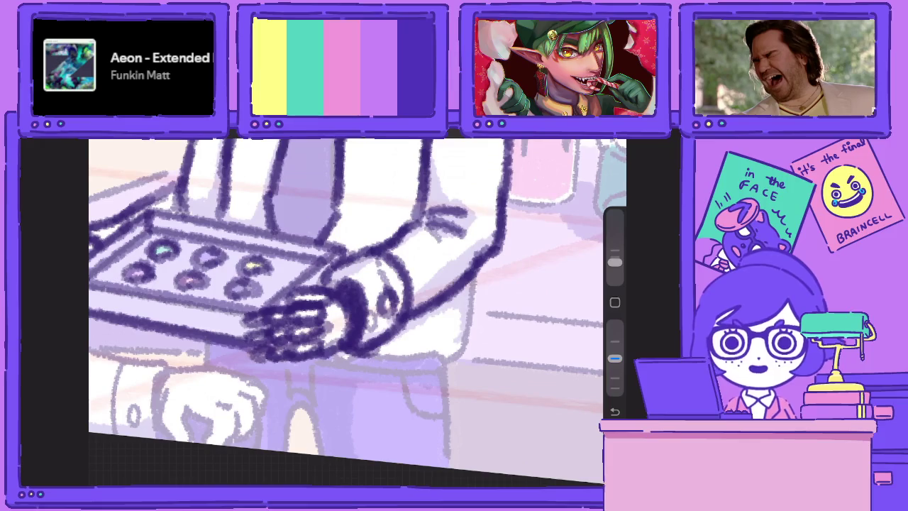
Ink the sleeve's lower edge and the outlines beside and below the hand
mouse_move(376, 355)
left_mouse_down()
mouse_move(467, 350)
mouse_move(486, 271)
mouse_move(477, 323)
mouse_move(339, 358)
left_mouse_up()
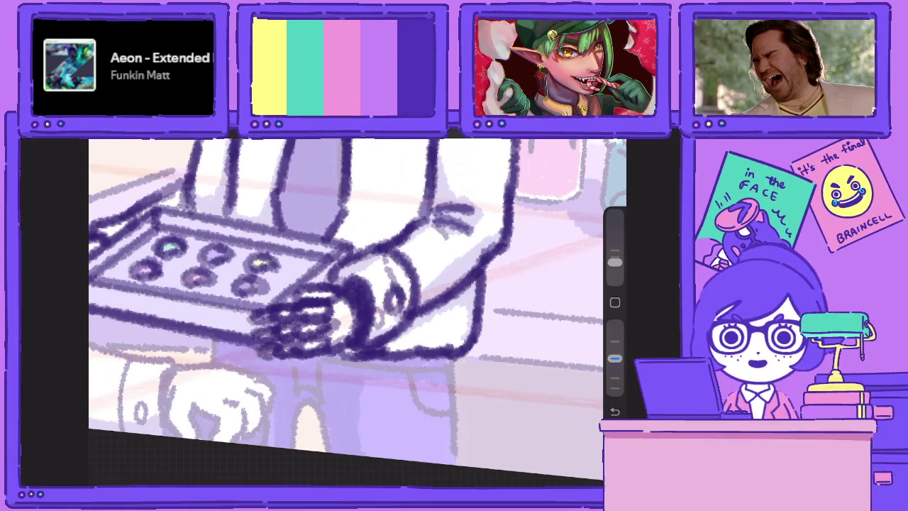
scroll(357, 305, "down", 2)
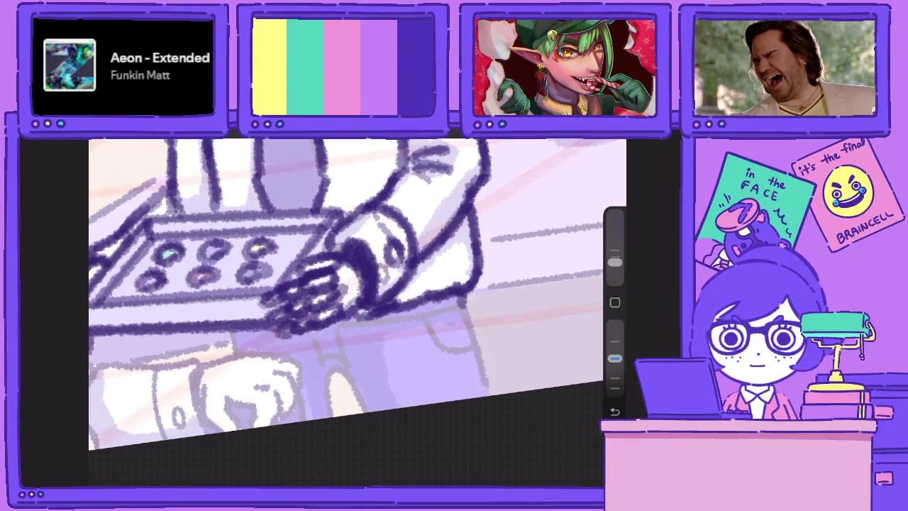
left_click_drag(460, 294, 490, 394)
mouse_move(356, 414)
left_mouse_down()
mouse_move(345, 371)
mouse_move(323, 368)
mouse_move(331, 417)
left_mouse_up()
left_click_drag(235, 331, 228, 359)
Ink the table edge under the hand with short finishing strokes
mouse_move(306, 331)
left_mouse_down()
mouse_move(326, 357)
mouse_move(351, 362)
left_mouse_up()
mouse_move(336, 320)
left_mouse_down()
mouse_move(350, 330)
mouse_move(419, 312)
left_mouse_up()
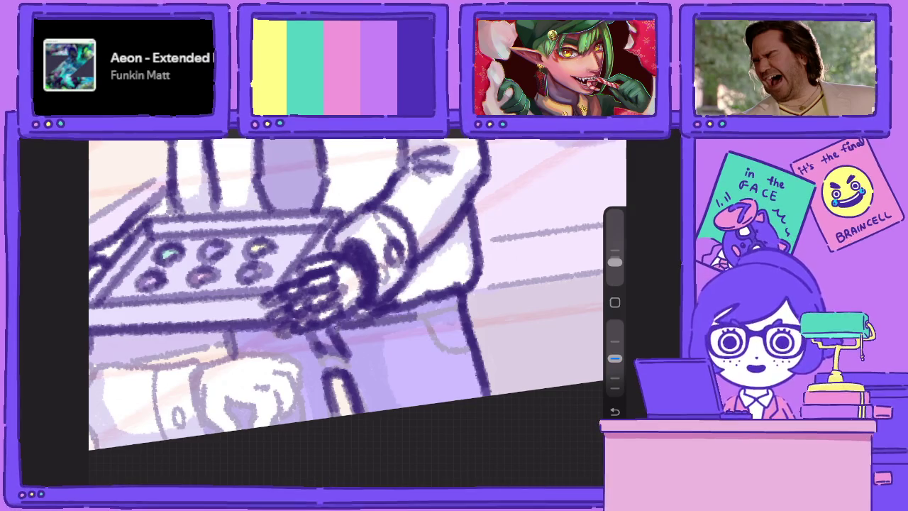
left_click_drag(365, 329, 460, 302)
mouse_move(333, 331)
left_mouse_down()
mouse_move(419, 308)
mouse_move(444, 345)
left_mouse_up()
mouse_move(426, 312)
left_mouse_down()
mouse_move(447, 352)
mouse_move(473, 360)
left_mouse_up()
scroll(357, 305, "down", 5)
scroll(213, 398, "up", 5)
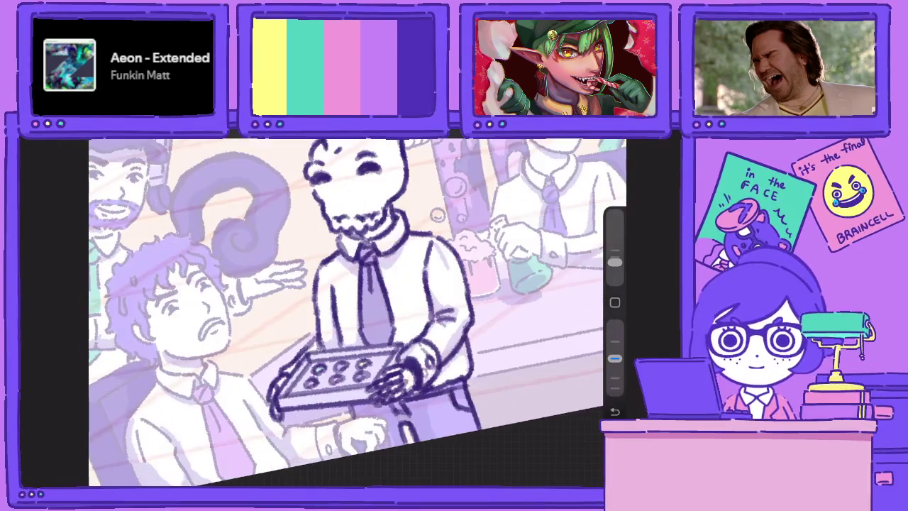
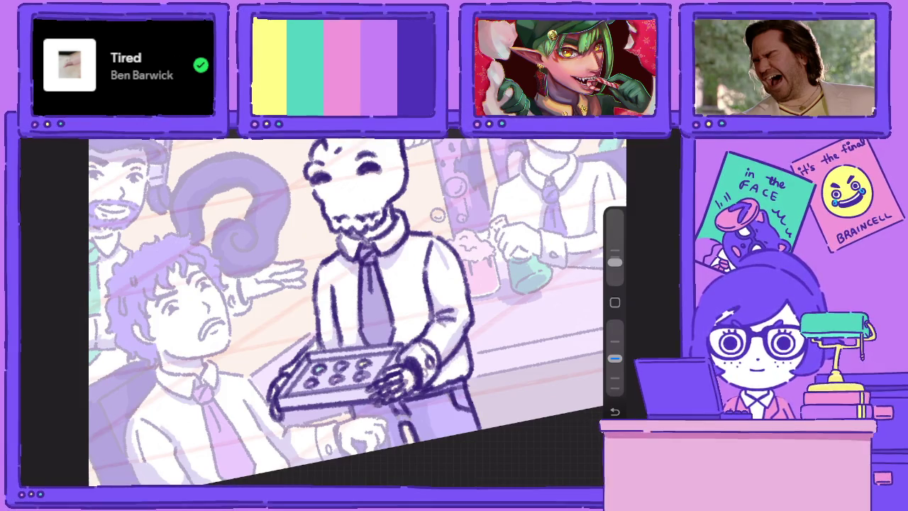
Ink the right side of the seated man's face, his jaw and chin line
left_click_drag(348, 298, 429, 309)
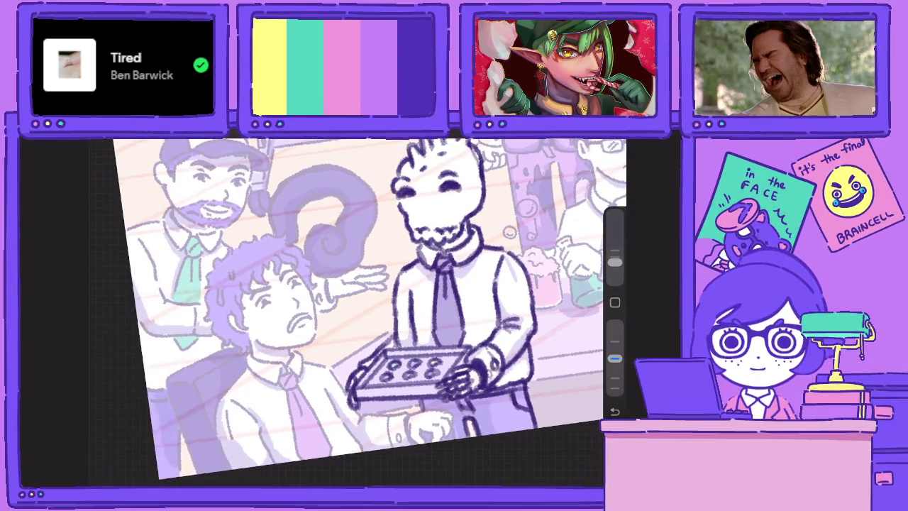
scroll(384, 312, "up", 3)
scroll(384, 312, "up", 2)
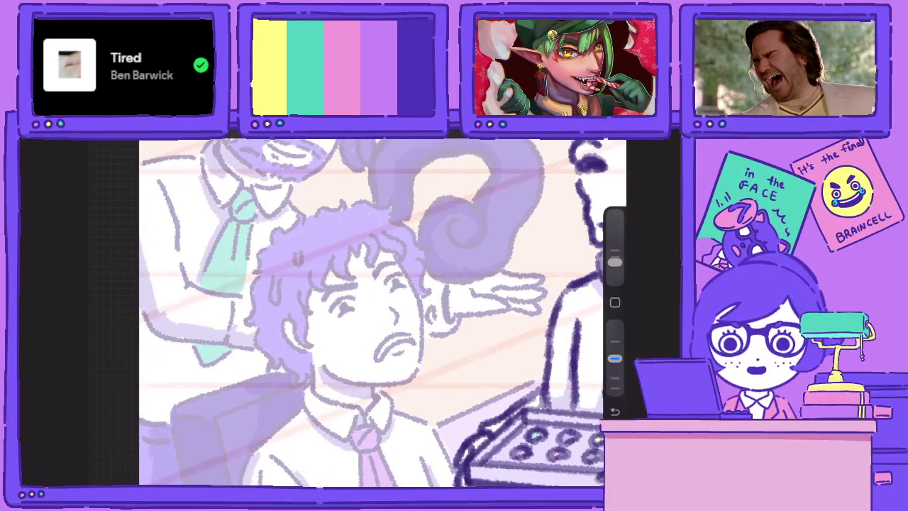
mouse_move(394, 259)
left_mouse_down()
mouse_move(419, 307)
mouse_move(424, 373)
mouse_move(389, 383)
mouse_move(331, 375)
mouse_move(381, 385)
left_mouse_up()
left_click_drag(320, 356, 423, 377)
left_click_drag(429, 313, 389, 385)
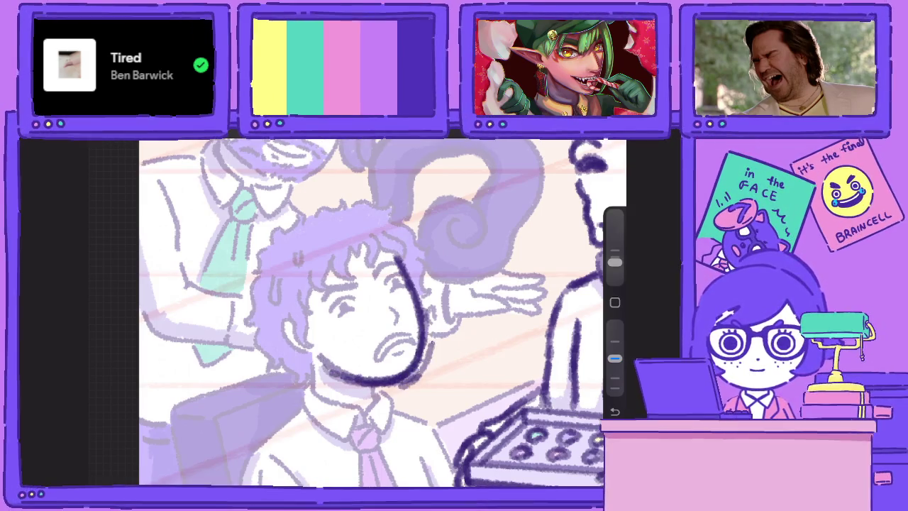
left_click_drag(400, 252, 434, 347)
mouse_move(403, 271)
left_mouse_down()
mouse_move(382, 288)
mouse_move(399, 292)
mouse_move(332, 306)
mouse_move(348, 318)
left_mouse_up()
Ink both eyes and the eyebrows above them
left_click_drag(345, 308, 358, 319)
mouse_move(385, 281)
left_mouse_down()
mouse_move(402, 297)
mouse_move(376, 347)
mouse_move(397, 354)
mouse_move(414, 332)
mouse_move(409, 354)
left_mouse_up()
scroll(357, 312, "up", 3)
mouse_move(335, 278)
left_mouse_down()
mouse_move(290, 281)
mouse_move(328, 277)
left_mouse_up()
left_click_drag(362, 282, 405, 264)
Thicken the right eyebrow, cheek and jaw lines
left_click_drag(419, 344, 405, 287)
left_click_drag(412, 323, 404, 355)
left_click_drag(417, 339, 390, 418)
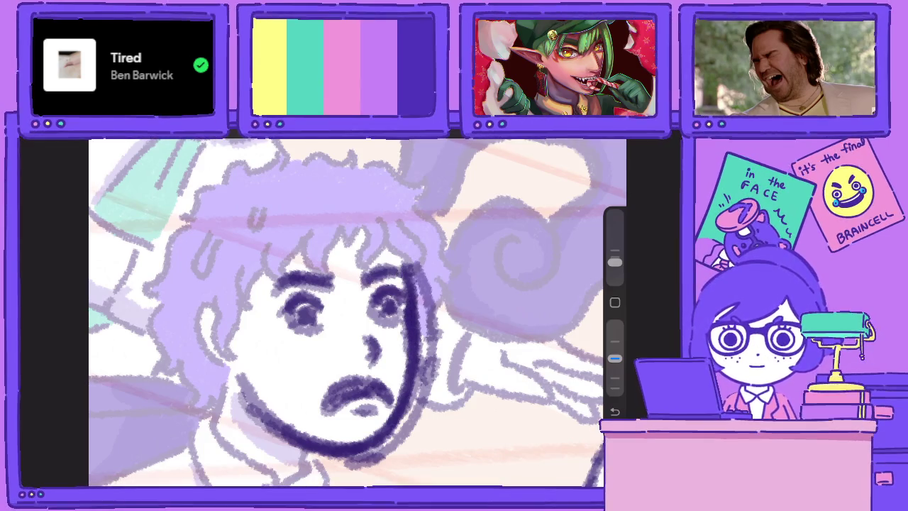
left_click_drag(416, 361, 360, 440)
Raise the brush opacity and ink the hair edge and right-side hair strands
mouse_move(615, 358)
left_mouse_down()
mouse_move(614, 324)
mouse_move(614, 358)
left_mouse_up()
scroll(355, 313, "up", 2)
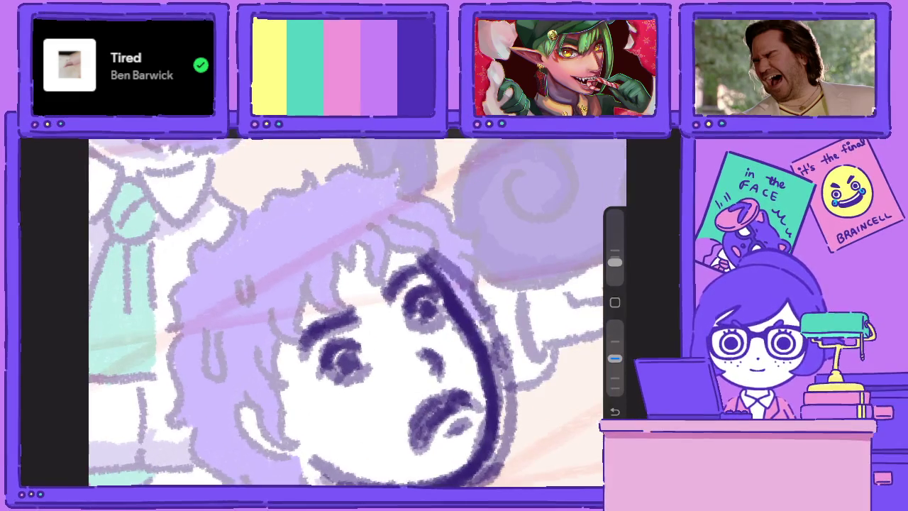
mouse_move(178, 327)
left_mouse_down()
mouse_move(186, 275)
mouse_move(210, 238)
mouse_move(319, 166)
mouse_move(408, 174)
mouse_move(479, 244)
mouse_move(470, 294)
left_mouse_up()
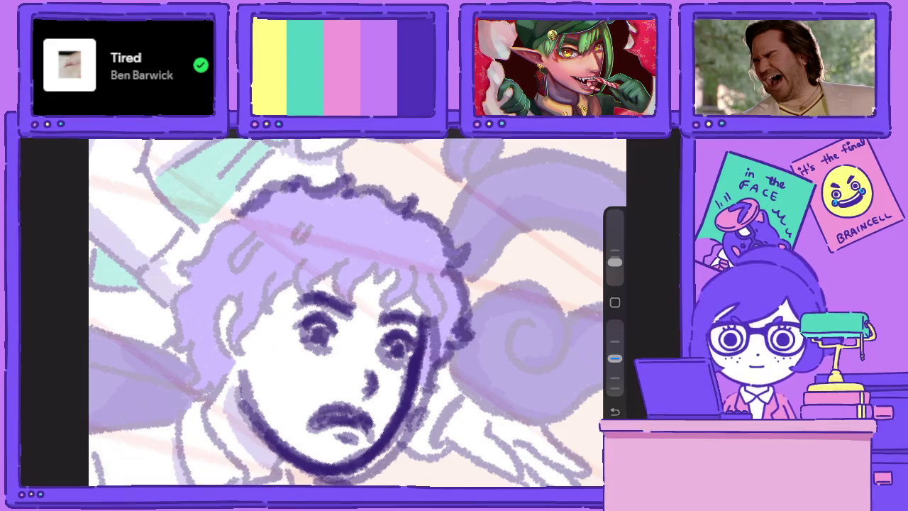
left_click_drag(426, 266, 447, 326)
left_click_drag(430, 295, 412, 323)
mouse_move(417, 266)
left_mouse_down()
mouse_move(391, 310)
mouse_move(380, 312)
mouse_move(374, 282)
mouse_move(334, 305)
left_mouse_up()
left_click_drag(349, 254, 330, 289)
Ink the hair strands left of the face and the ear outline
mouse_move(307, 233)
left_mouse_down()
mouse_move(301, 280)
mouse_move(327, 274)
mouse_move(277, 294)
left_mouse_up()
left_click_drag(292, 272, 283, 331)
left_click_drag(290, 292, 266, 326)
left_click_drag(320, 317, 311, 376)
mouse_move(324, 344)
left_mouse_down()
mouse_move(273, 367)
mouse_move(271, 357)
mouse_move(321, 392)
left_mouse_up()
mouse_move(276, 355)
left_mouse_down()
mouse_move(338, 389)
mouse_move(353, 432)
left_mouse_up()
left_click_drag(355, 319, 412, 273)
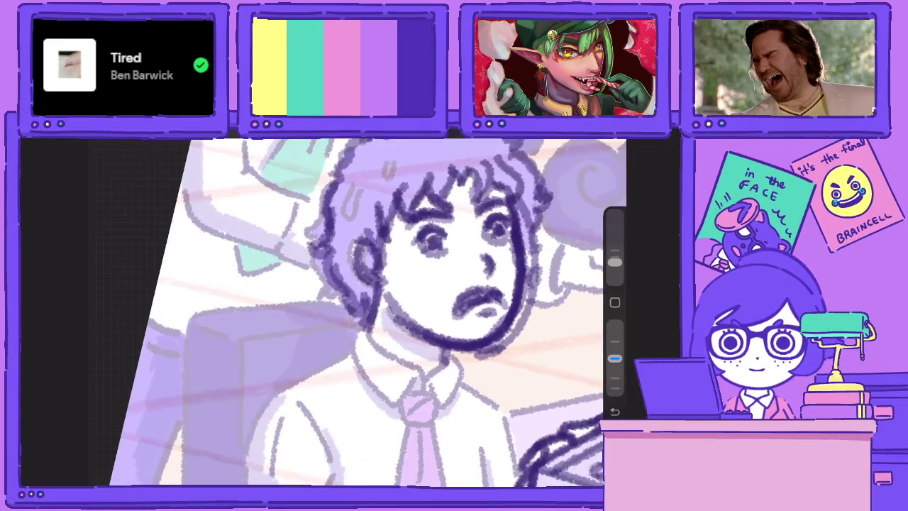
Thicken the left jaw and ink the chin and collar below it
left_click_drag(355, 312, 373, 291)
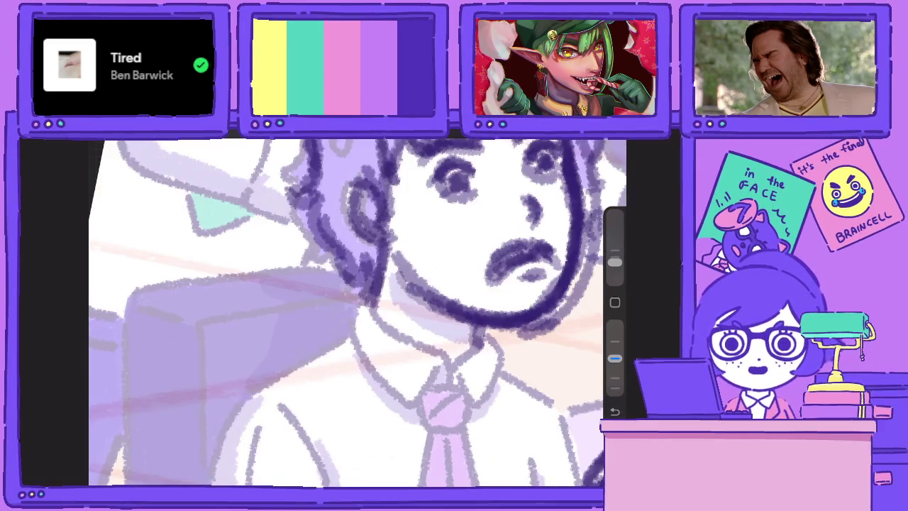
left_click_drag(380, 257, 381, 319)
mouse_move(376, 307)
left_mouse_down()
mouse_move(454, 356)
mouse_move(471, 382)
mouse_move(492, 327)
mouse_move(507, 325)
mouse_move(511, 372)
left_mouse_up()
left_click_drag(511, 328, 476, 402)
left_click_drag(500, 369, 461, 409)
left_click_drag(474, 362, 459, 405)
mouse_move(455, 352)
left_mouse_down()
mouse_move(419, 402)
mouse_move(389, 404)
left_mouse_up()
Ink the left collar, neck line, tie knot and tie edges
left_click_drag(345, 331, 410, 401)
left_click_drag(348, 315, 405, 393)
mouse_move(365, 288)
left_mouse_down()
mouse_move(336, 342)
mouse_move(345, 298)
left_mouse_up()
mouse_move(379, 330)
left_mouse_down()
mouse_move(410, 355)
mouse_move(426, 311)
mouse_move(388, 341)
left_mouse_up()
mouse_move(399, 305)
left_mouse_down()
mouse_move(379, 332)
mouse_move(449, 474)
left_mouse_up()
left_click_drag(401, 356, 450, 475)
mouse_move(424, 339)
left_mouse_down()
mouse_move(535, 464)
mouse_move(443, 393)
left_mouse_up()
Ink the diagonal left collar line, shirt front and arm down toward the hand
mouse_move(335, 245)
left_mouse_down()
mouse_move(252, 308)
mouse_move(263, 456)
left_mouse_up()
mouse_move(295, 304)
left_mouse_down()
mouse_move(356, 370)
mouse_move(375, 454)
left_mouse_up()
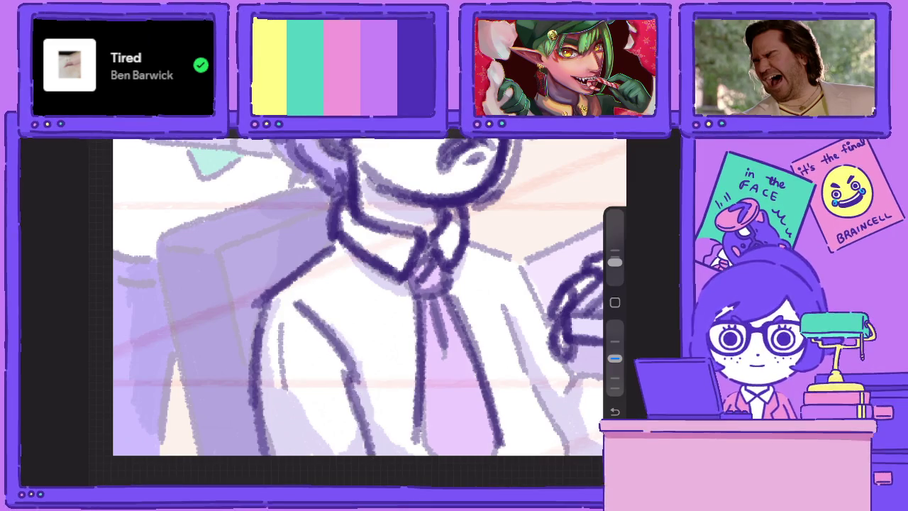
left_click_drag(505, 308, 534, 386)
left_click_drag(518, 348, 567, 455)
scroll(358, 298, "down", 2)
mouse_move(322, 238)
left_mouse_down()
mouse_move(355, 261)
mouse_move(379, 352)
mouse_move(436, 387)
mouse_move(465, 390)
mouse_move(431, 380)
left_mouse_up()
Ink the lines above, around and left of the hand
left_click_drag(487, 382, 456, 424)
mouse_move(434, 366)
left_mouse_down()
mouse_move(417, 413)
mouse_move(420, 442)
left_mouse_up()
mouse_move(417, 408)
left_mouse_down()
mouse_move(443, 441)
mouse_move(457, 436)
left_mouse_up()
left_click_drag(456, 410, 462, 440)
mouse_move(463, 423)
left_mouse_down()
mouse_move(441, 440)
mouse_move(420, 440)
left_mouse_up()
mouse_move(413, 398)
left_mouse_down()
mouse_move(463, 388)
mouse_move(393, 379)
mouse_move(369, 393)
left_mouse_up()
left_click_drag(390, 399, 382, 412)
left_click_drag(399, 391, 396, 423)
Ink the lower hand and its fingers
mouse_move(482, 379)
left_mouse_down()
mouse_move(508, 401)
mouse_move(465, 431)
mouse_move(486, 384)
left_mouse_up()
mouse_move(469, 394)
left_mouse_down()
mouse_move(495, 377)
mouse_move(539, 401)
mouse_move(552, 427)
mouse_move(537, 430)
mouse_move(534, 445)
left_mouse_up()
mouse_move(485, 413)
left_mouse_down()
mouse_move(504, 433)
mouse_move(500, 451)
mouse_move(541, 452)
left_mouse_up()
mouse_move(528, 418)
left_mouse_down()
mouse_move(518, 449)
mouse_move(539, 438)
left_mouse_up()
mouse_move(545, 401)
left_mouse_down()
mouse_move(518, 433)
mouse_move(484, 427)
mouse_move(465, 445)
left_mouse_up()
left_click_drag(283, 242, 433, 305)
Ink the shoulder, collar, chair-back and jacket lines
left_click_drag(357, 296, 301, 334)
mouse_move(345, 280)
left_mouse_down()
mouse_move(251, 339)
mouse_move(304, 475)
left_mouse_up()
left_click_drag(266, 403, 300, 475)
left_click_drag(337, 345, 294, 418)
left_click_drag(280, 333, 252, 346)
scroll(358, 305, "down", 5)
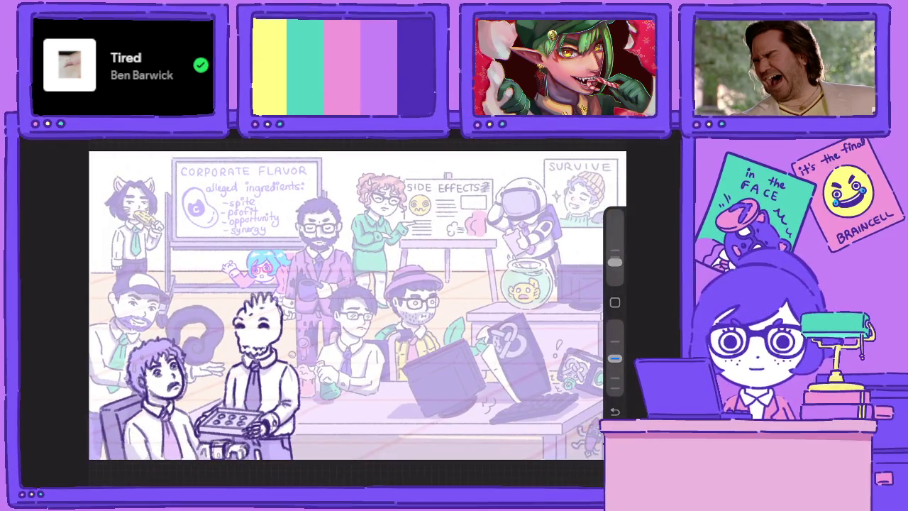
Check the active layer, then ink the capped man's ear and jaw
scroll(213, 390, "up", 5)
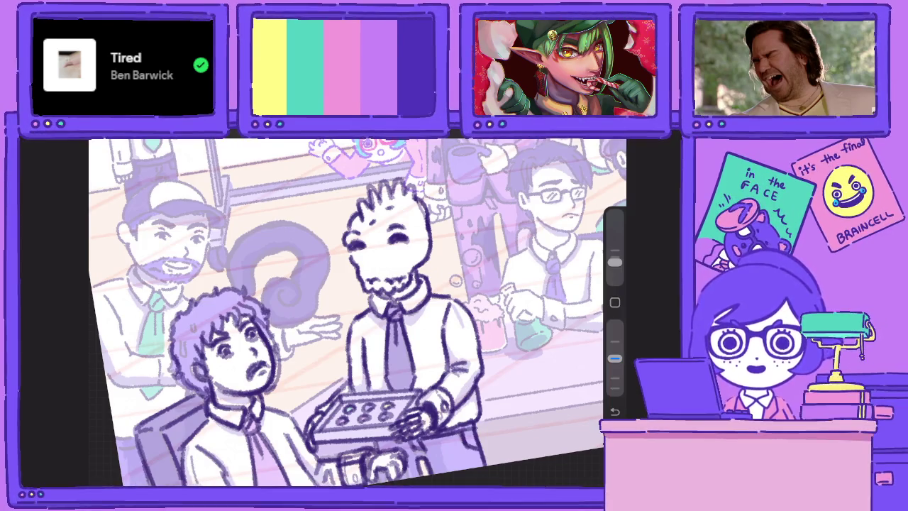
scroll(355, 312, "up", 3)
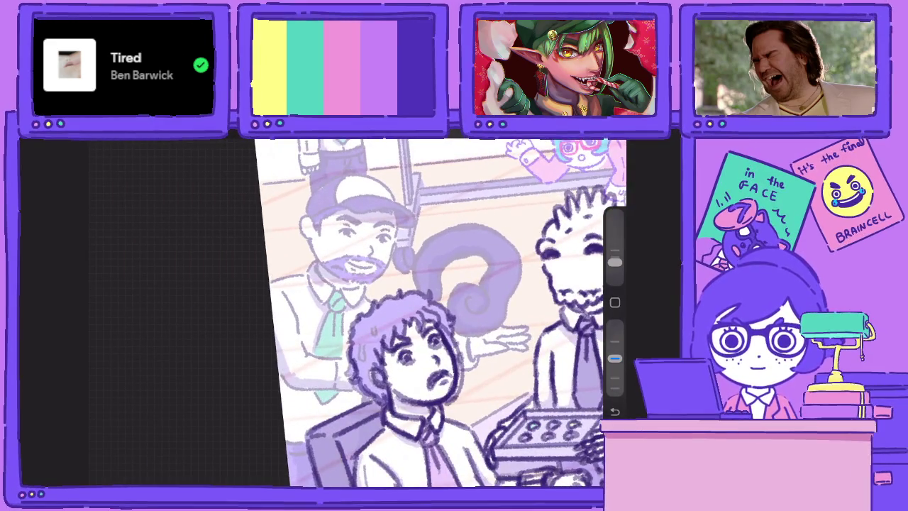
key("l")
key("l")
scroll(426, 313, "up", 2)
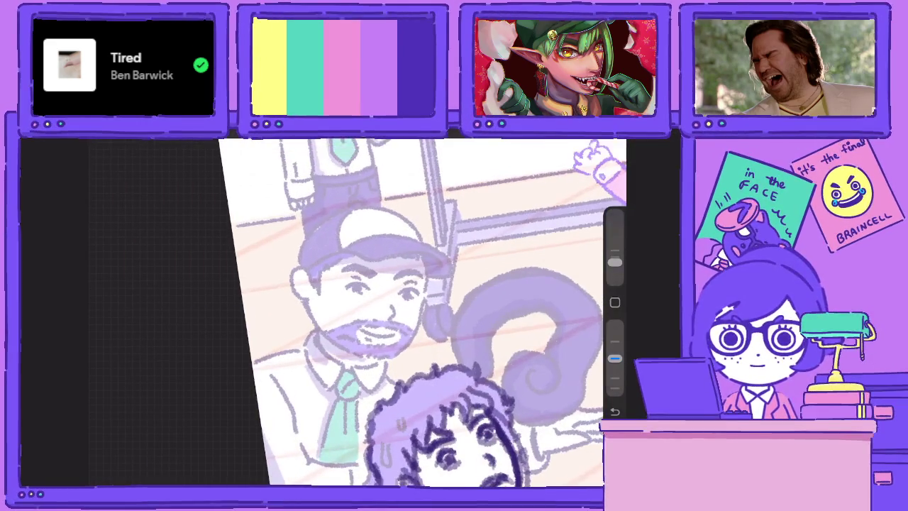
mouse_move(315, 264)
left_mouse_down()
mouse_move(310, 304)
mouse_move(299, 296)
mouse_move(330, 345)
left_mouse_up()
left_click_drag(311, 303, 335, 348)
Ink the beard edges and mustache, undoing and redrawing the mustache strokes
mouse_move(369, 321)
left_mouse_down()
mouse_move(339, 321)
mouse_move(318, 280)
left_mouse_up()
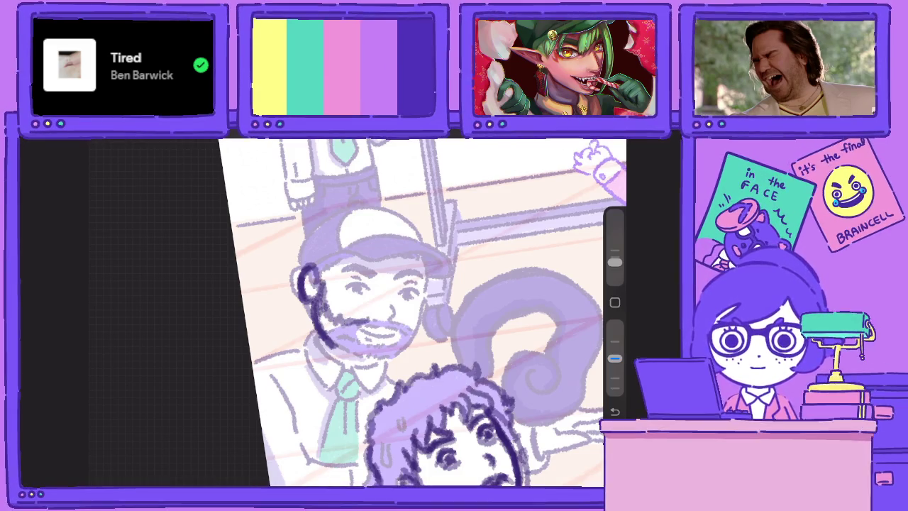
mouse_move(418, 315)
left_mouse_down()
mouse_move(403, 352)
mouse_move(384, 362)
mouse_move(344, 359)
mouse_move(319, 336)
left_mouse_up()
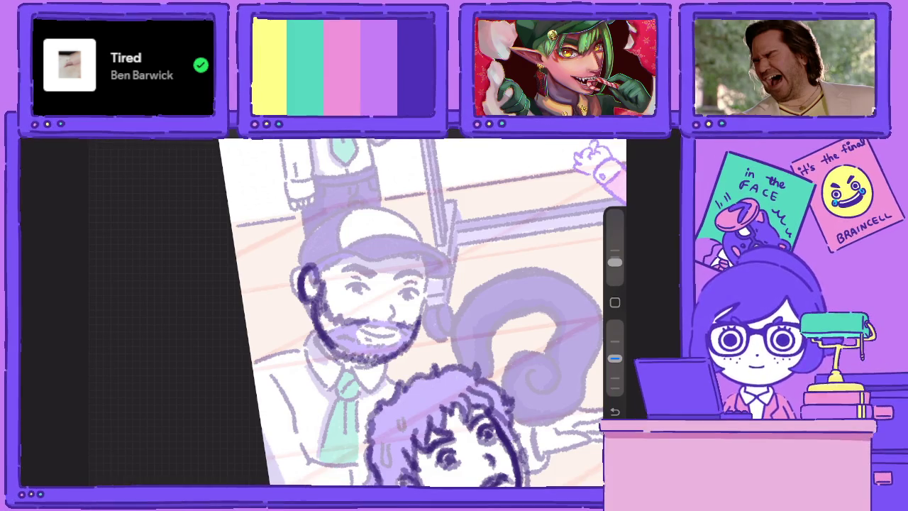
mouse_move(405, 329)
left_mouse_down()
mouse_move(349, 330)
mouse_move(367, 338)
mouse_move(353, 348)
left_mouse_up()
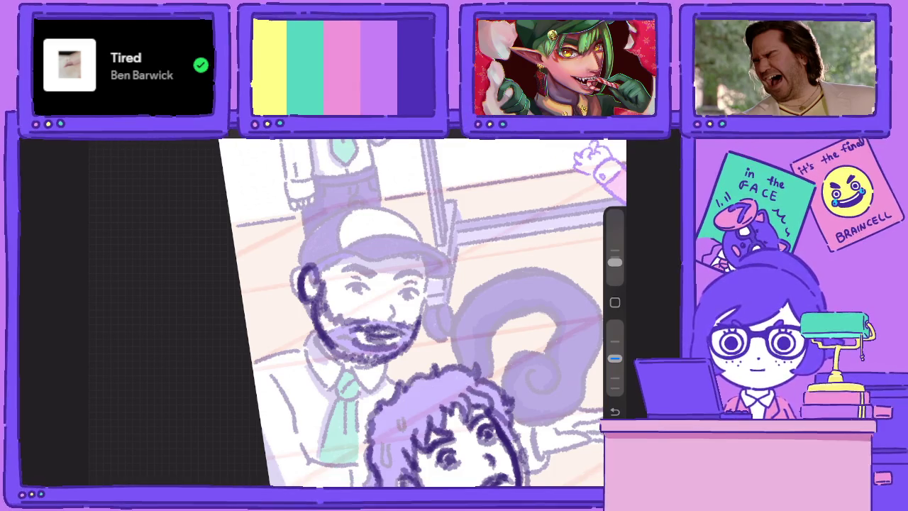
key("ctrl+z")
key("ctrl+z")
key("ctrl+z")
key("ctrl+z")
key("ctrl+z")
key("ctrl+z")
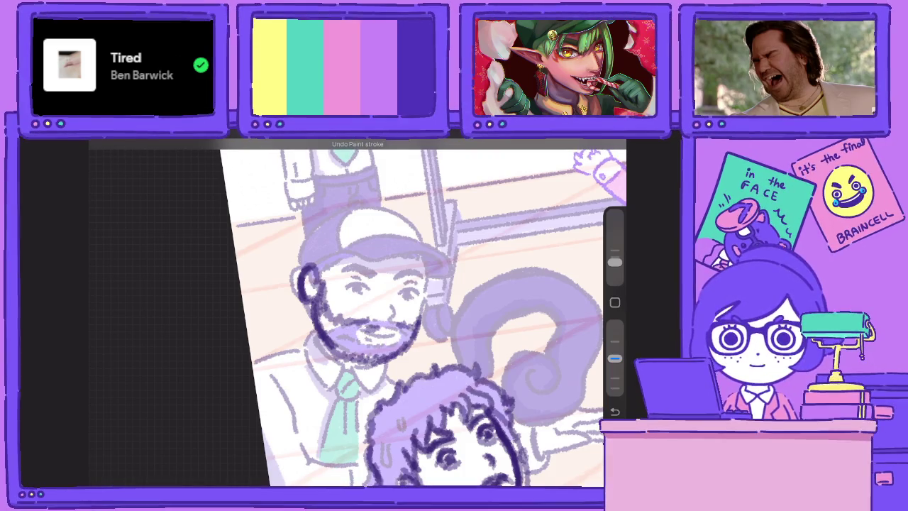
key("ctrl+z")
left_click_drag(344, 349, 349, 359)
mouse_move(401, 327)
left_mouse_down()
mouse_move(413, 345)
mouse_move(357, 357)
left_mouse_up()
Shade the mustache and beard dark, adjusting opacity, then ink the eyebrow and cap brim
mouse_move(373, 325)
left_mouse_down()
mouse_move(348, 355)
mouse_move(336, 351)
left_mouse_up()
mouse_move(342, 316)
left_mouse_down()
mouse_move(325, 339)
mouse_move(315, 328)
left_mouse_up()
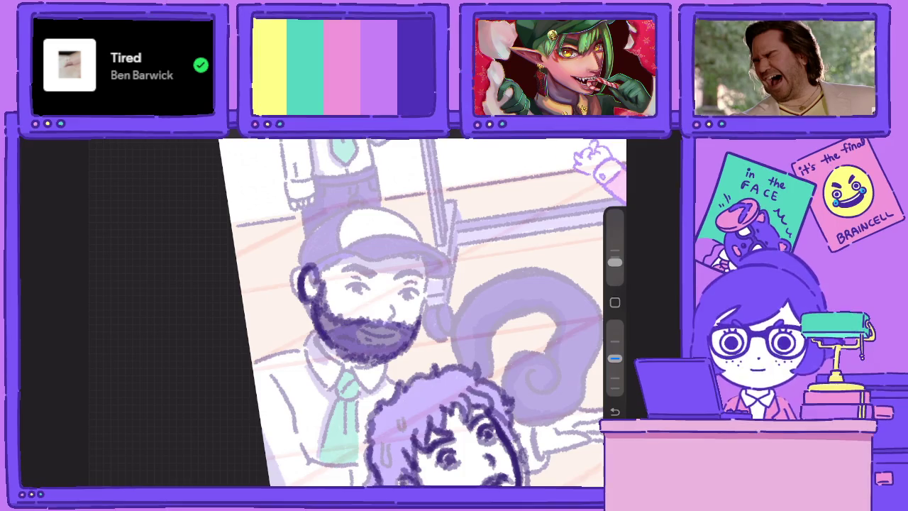
left_click_drag(615, 358, 615, 324)
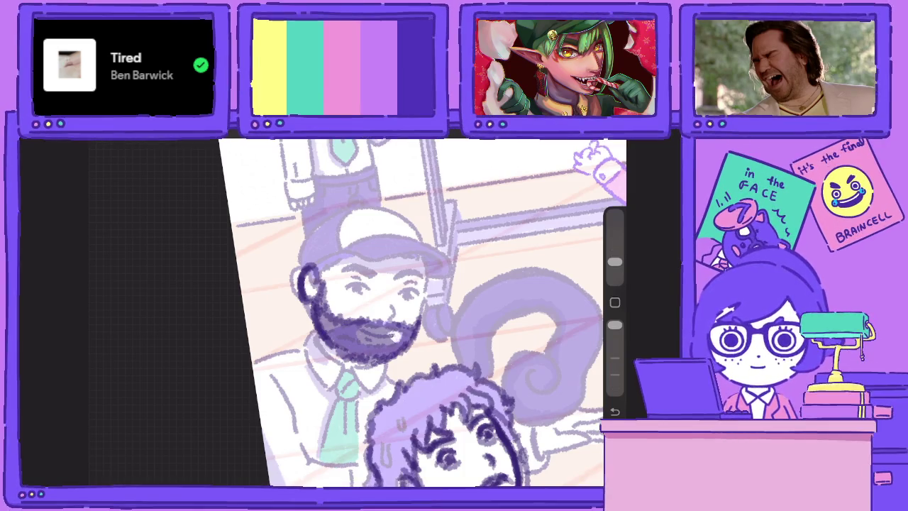
left_click_drag(359, 332, 364, 336)
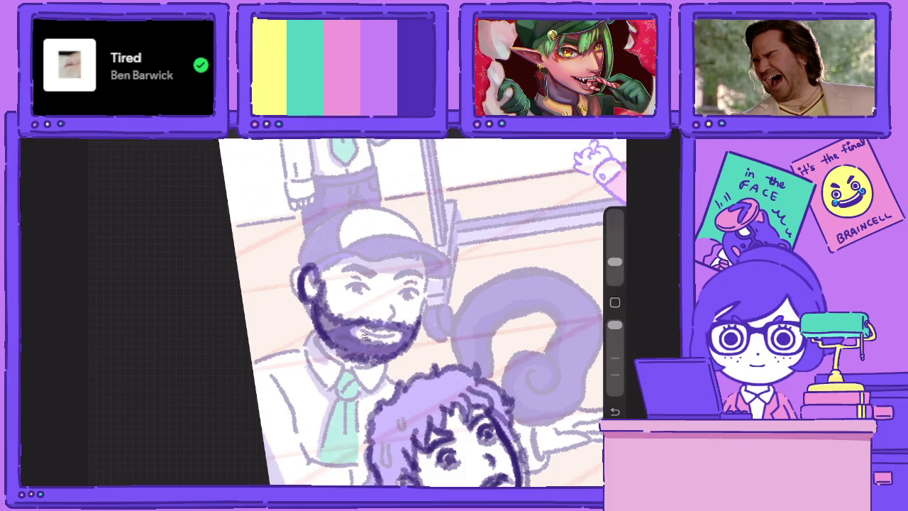
left_click_drag(615, 325, 615, 358)
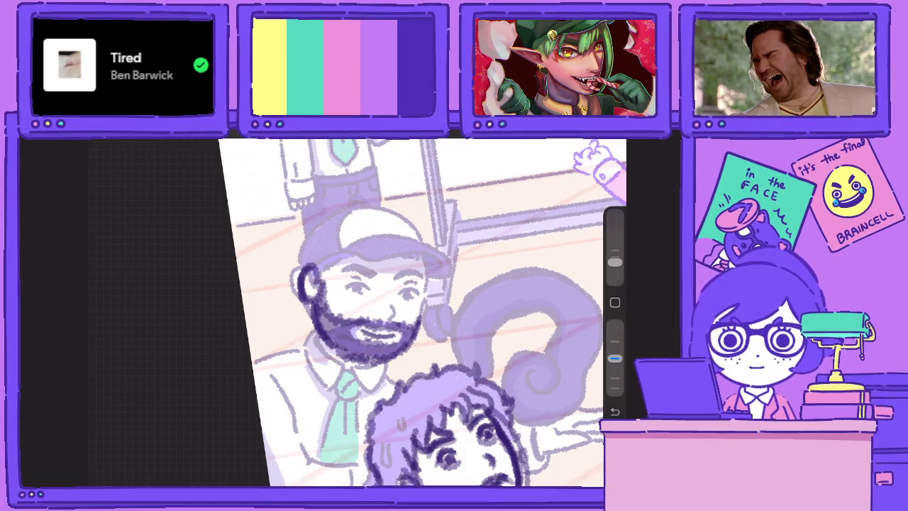
mouse_move(391, 316)
left_mouse_down()
mouse_move(417, 292)
mouse_move(349, 282)
mouse_move(364, 294)
mouse_move(420, 281)
left_mouse_up()
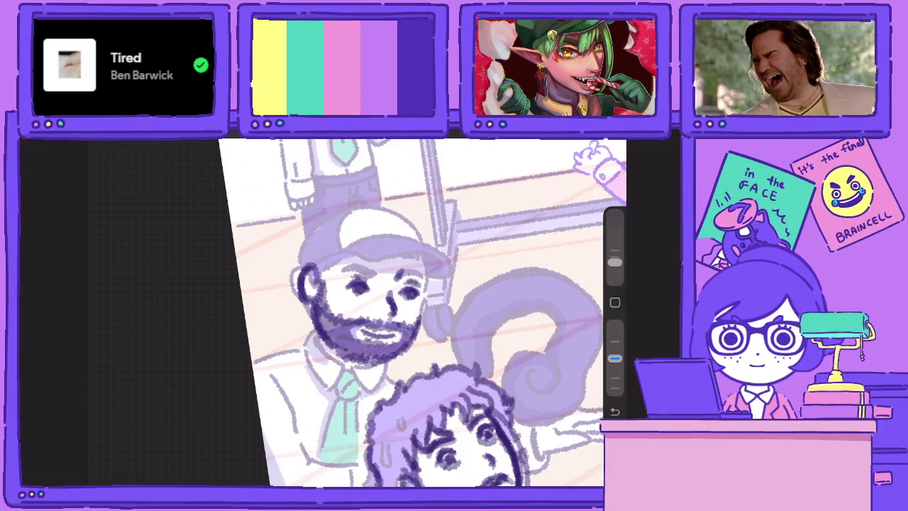
left_click_drag(356, 266, 378, 277)
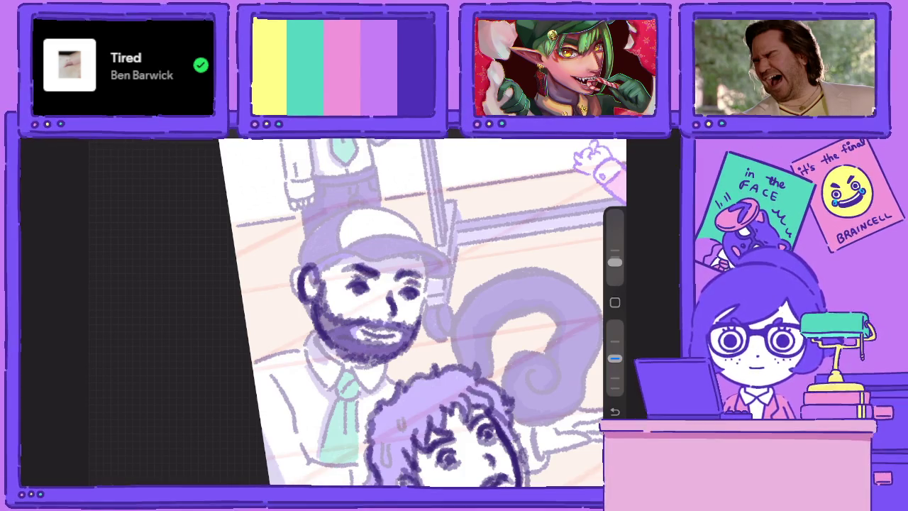
mouse_move(346, 250)
left_mouse_down()
mouse_move(377, 258)
mouse_move(424, 253)
mouse_move(449, 280)
mouse_move(458, 255)
mouse_move(397, 238)
mouse_move(339, 246)
mouse_move(335, 258)
mouse_move(360, 258)
mouse_move(339, 254)
mouse_move(301, 324)
left_mouse_up()
Ink the left and right outlines of the bearded man's cap and head
mouse_move(315, 243)
left_mouse_down()
mouse_move(298, 309)
mouse_move(297, 275)
left_mouse_up()
left_click_drag(326, 219, 295, 269)
scroll(355, 312, "up", 3)
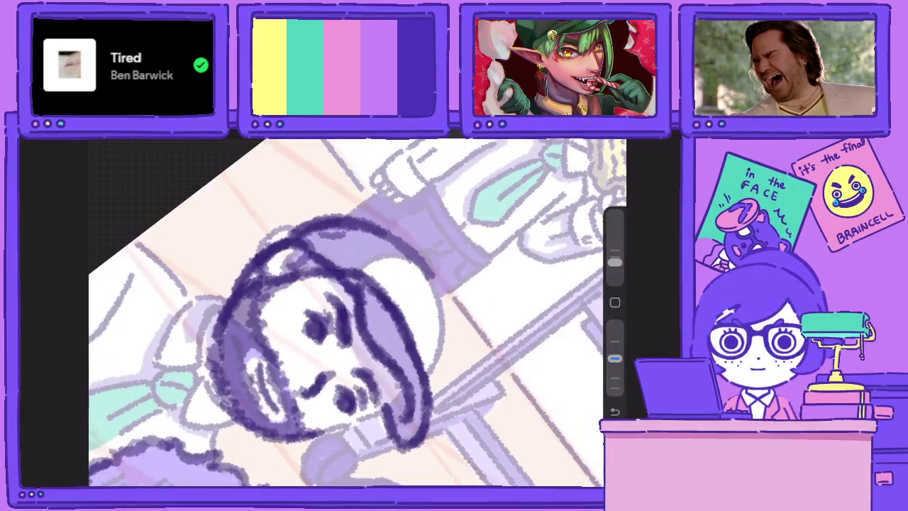
left_click_drag(447, 290, 427, 377)
mouse_move(405, 245)
left_mouse_down()
mouse_move(447, 340)
mouse_move(440, 277)
left_mouse_up()
scroll(355, 312, "down", 2)
Ink the cap's left side, top and right-side strokes
left_click_drag(351, 208, 312, 284)
left_click_drag(316, 226, 305, 294)
left_click_drag(355, 208, 452, 247)
scroll(355, 312, "down", 1)
scroll(354, 312, "down", 1)
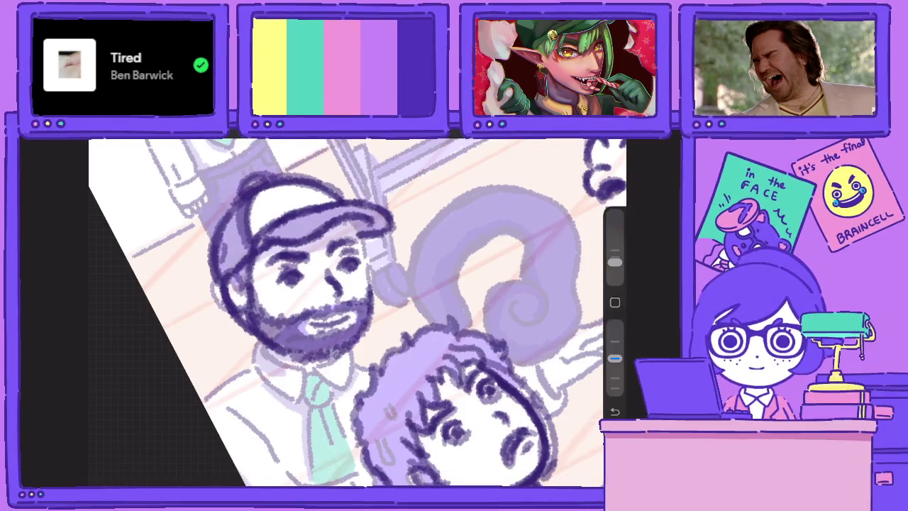
left_click_drag(362, 220, 359, 298)
Ink the right side of the face, beard bottom edge and right shirt collar
left_click_drag(369, 246, 371, 313)
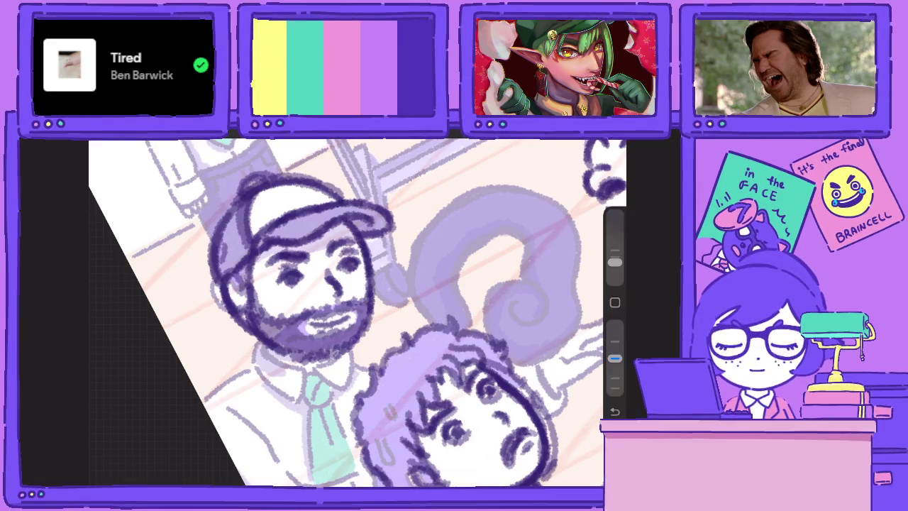
mouse_move(264, 349)
left_mouse_down()
mouse_move(306, 369)
mouse_move(298, 401)
mouse_move(250, 369)
mouse_move(291, 399)
left_mouse_up()
left_click_drag(315, 362, 350, 393)
left_click_drag(354, 355, 340, 393)
left_click_drag(322, 349, 350, 369)
scroll(355, 312, "down", 3)
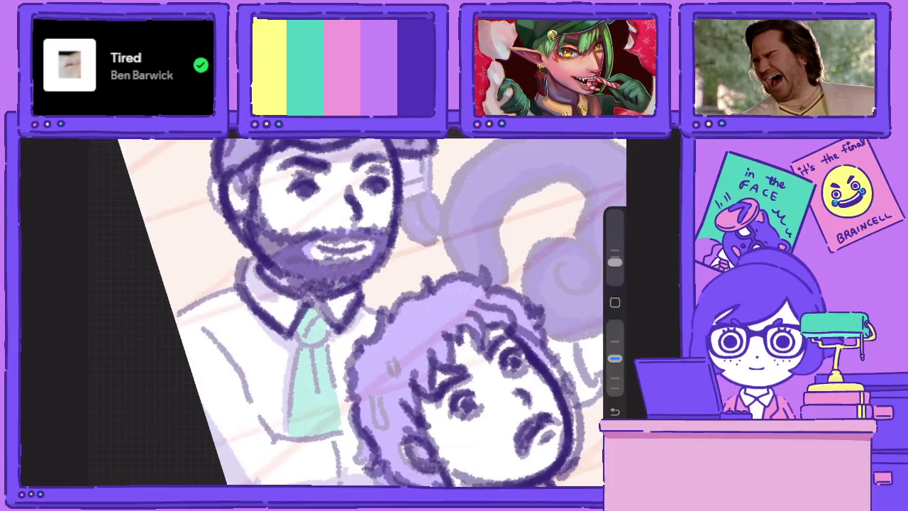
Outline the teal tie knot and edges, plus the collar and shoulder lines
mouse_move(297, 324)
left_mouse_down()
mouse_move(328, 346)
mouse_move(297, 316)
mouse_move(323, 336)
mouse_move(284, 428)
left_mouse_up()
mouse_move(345, 344)
left_mouse_down()
mouse_move(328, 413)
mouse_move(341, 420)
mouse_move(312, 383)
left_mouse_up()
left_click_drag(359, 318, 381, 309)
left_click_drag(254, 287, 186, 305)
left_click_drag(193, 297, 170, 312)
left_click_drag(312, 213, 419, 213)
Ink the man's left arm and the outlines at the lower left
mouse_move(274, 254)
left_mouse_down()
mouse_move(268, 319)
mouse_move(278, 372)
mouse_move(344, 394)
left_mouse_up()
mouse_move(220, 395)
left_mouse_down()
mouse_move(225, 425)
mouse_move(343, 456)
left_mouse_up()
left_click_drag(257, 429, 326, 447)
mouse_move(321, 388)
left_mouse_down()
mouse_move(297, 437)
mouse_move(310, 457)
left_mouse_up()
mouse_move(426, 298)
left_mouse_down()
mouse_move(255, 298)
mouse_move(275, 176)
left_mouse_up()
Outline the question-mark curl, including its inner curve
left_click_drag(263, 249, 291, 167)
left_click_drag(425, 213, 398, 320)
mouse_move(337, 452)
left_mouse_down()
mouse_move(397, 420)
mouse_move(426, 369)
mouse_move(423, 326)
mouse_move(401, 287)
mouse_move(330, 256)
left_mouse_up()
mouse_move(266, 362)
left_mouse_down()
mouse_move(291, 325)
mouse_move(341, 318)
mouse_move(376, 339)
mouse_move(358, 380)
mouse_move(332, 392)
mouse_move(334, 419)
mouse_move(334, 362)
mouse_move(278, 360)
mouse_move(273, 377)
left_mouse_up()
left_click_drag(252, 409, 328, 461)
Ink the fingers of the hand holding the tray
scroll(355, 312, "down", 3)
mouse_move(326, 309)
left_mouse_down()
mouse_move(296, 331)
mouse_move(316, 342)
mouse_move(278, 340)
mouse_move(286, 341)
left_mouse_up()
left_click_drag(313, 335, 282, 355)
mouse_move(300, 345)
left_mouse_down()
mouse_move(260, 362)
mouse_move(267, 379)
left_mouse_up()
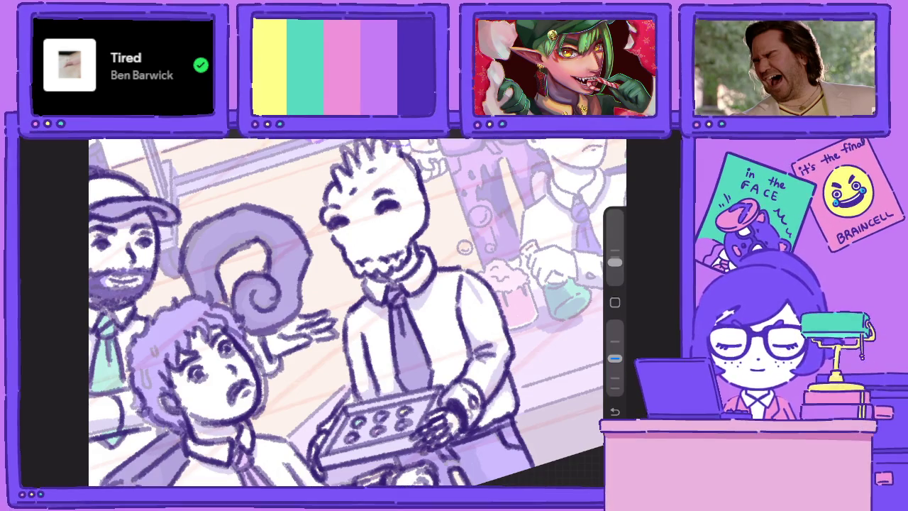
Hide the coloured reference Layer 88 to expose the boy's sketch
scroll(357, 305, "down", 5)
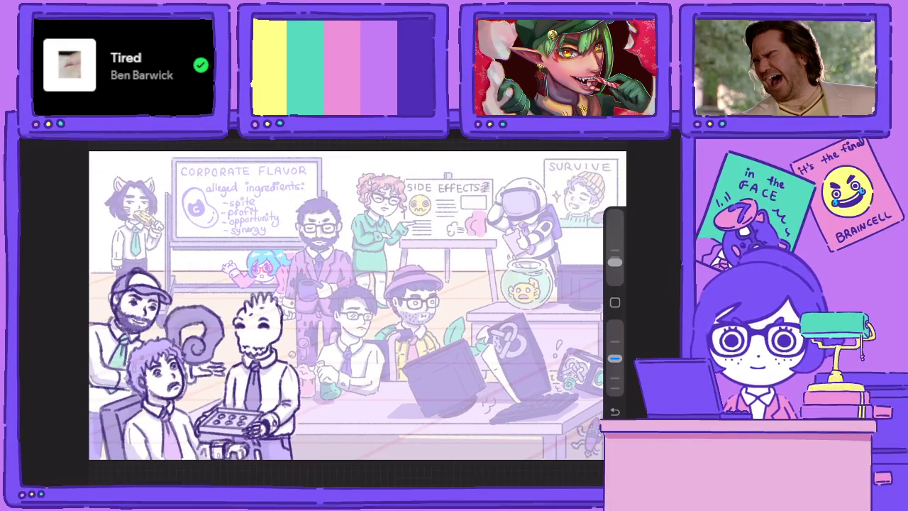
scroll(213, 355, "up", 3)
scroll(213, 354, "up", 2)
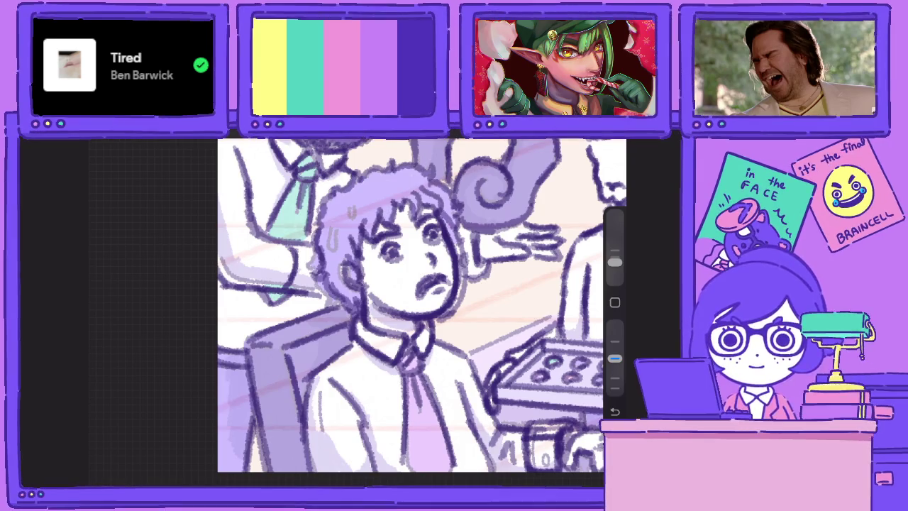
scroll(357, 306, "down", 5)
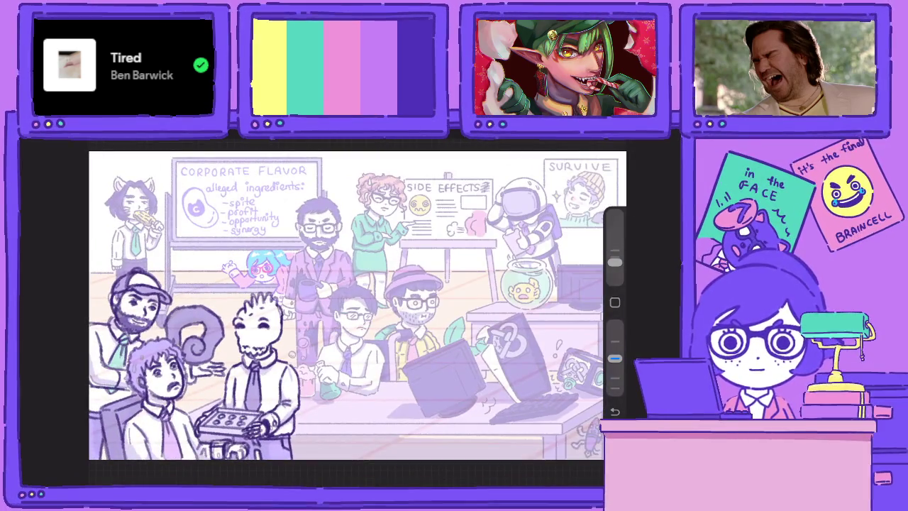
key("l")
left_click(578, 355)
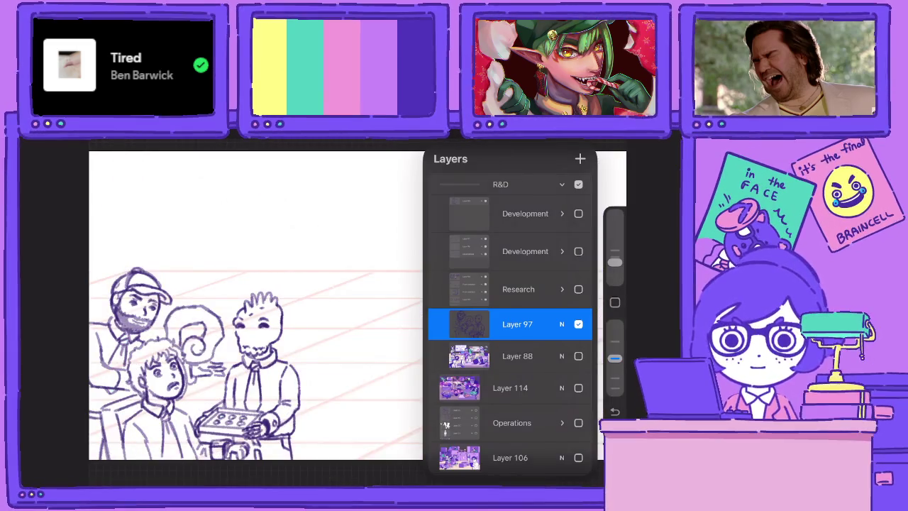
key("l")
scroll(378, 330, "up", 5)
Erase the boy's face lines, redraw the outline darker with a smaller brush, and show Layer 88 again
left_click_drag(378, 331, 313, 226)
left_click_drag(614, 325, 615, 359)
mouse_move(326, 218)
left_mouse_down()
mouse_move(332, 254)
mouse_move(349, 277)
left_mouse_up()
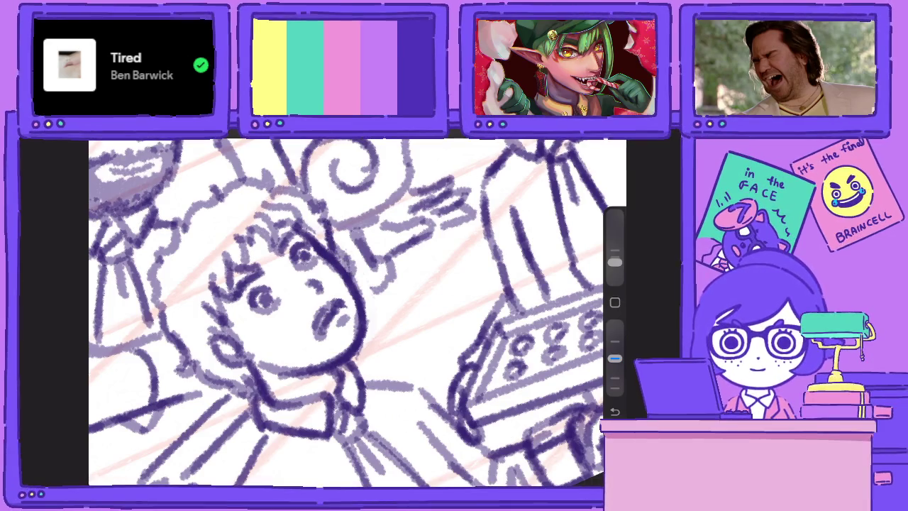
scroll(355, 312, "down", 5)
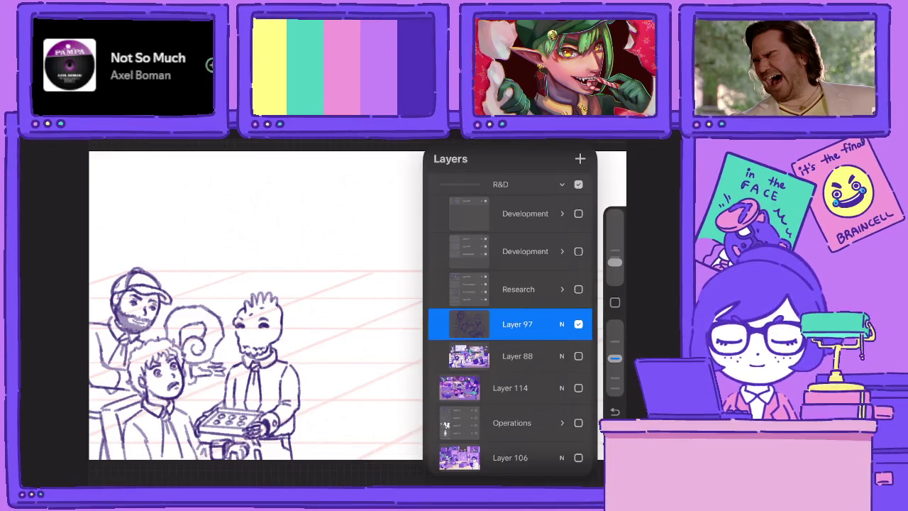
left_click(578, 356)
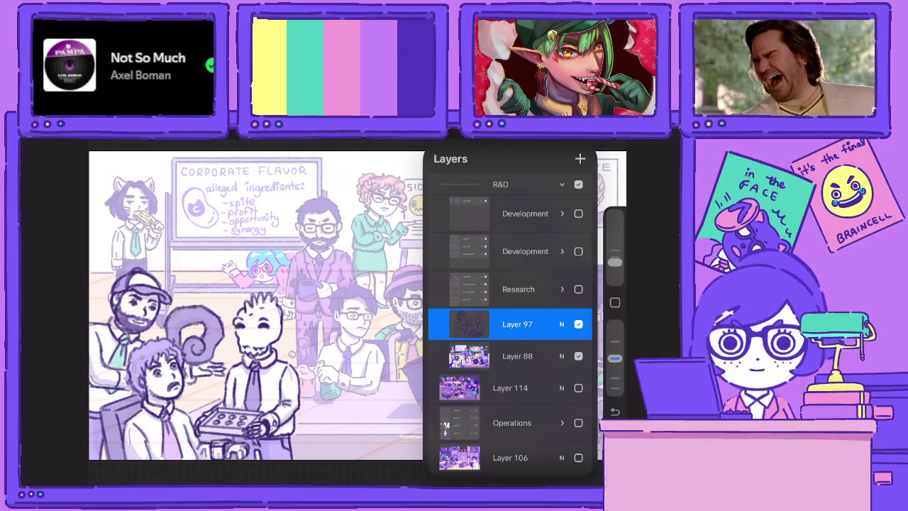
On a new layer above Layer 97, sketch a hair stroke and both eyebrows
left_click(580, 158)
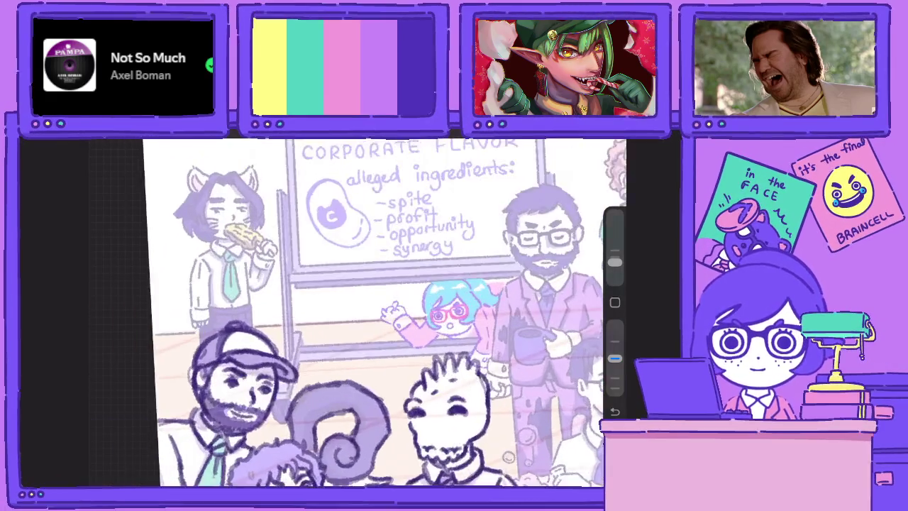
scroll(348, 312, "up", 5)
mouse_move(311, 233)
left_mouse_down()
mouse_move(372, 289)
mouse_move(383, 279)
mouse_move(312, 218)
mouse_move(284, 248)
mouse_move(274, 315)
mouse_move(250, 261)
mouse_move(305, 220)
left_mouse_up()
left_click_drag(328, 276, 353, 271)
left_click_drag(293, 272, 310, 276)
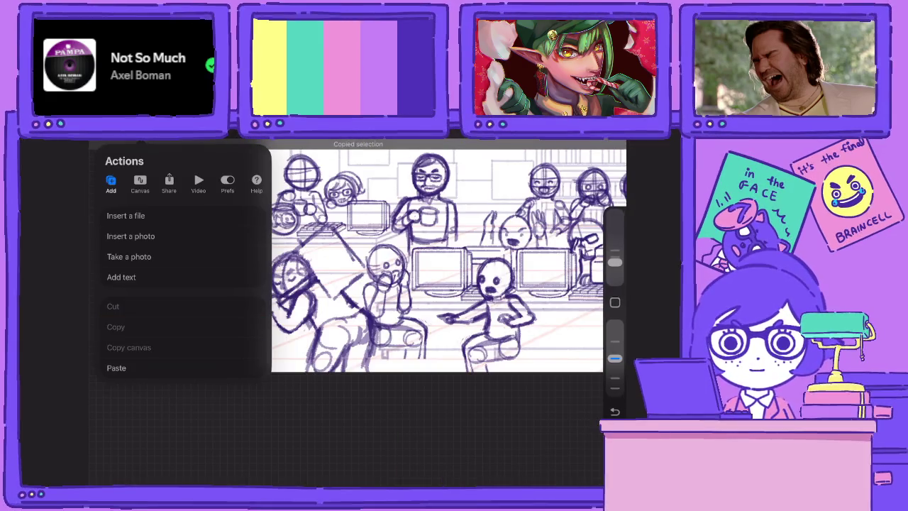
Collapse and hide the Research group, then delete the top Development group
scroll(510, 304, "down", 2)
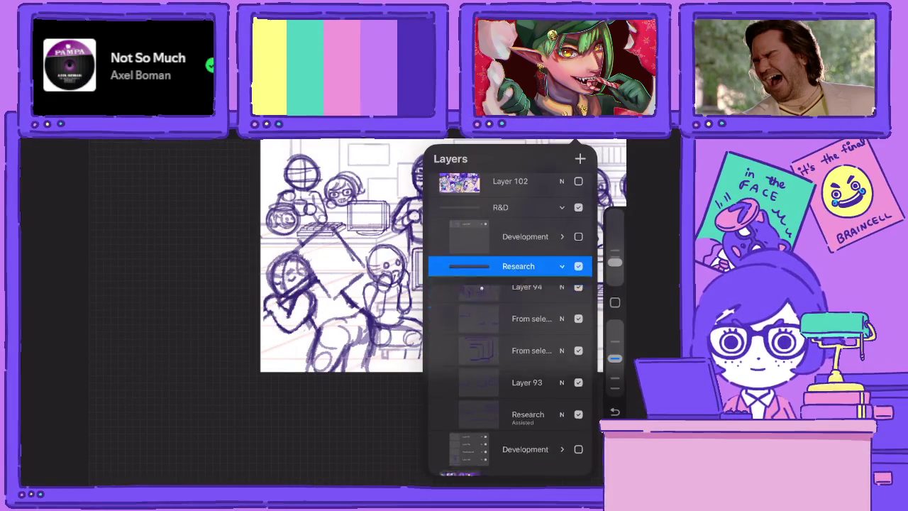
left_click(562, 266)
left_click(562, 311)
left_click(525, 237)
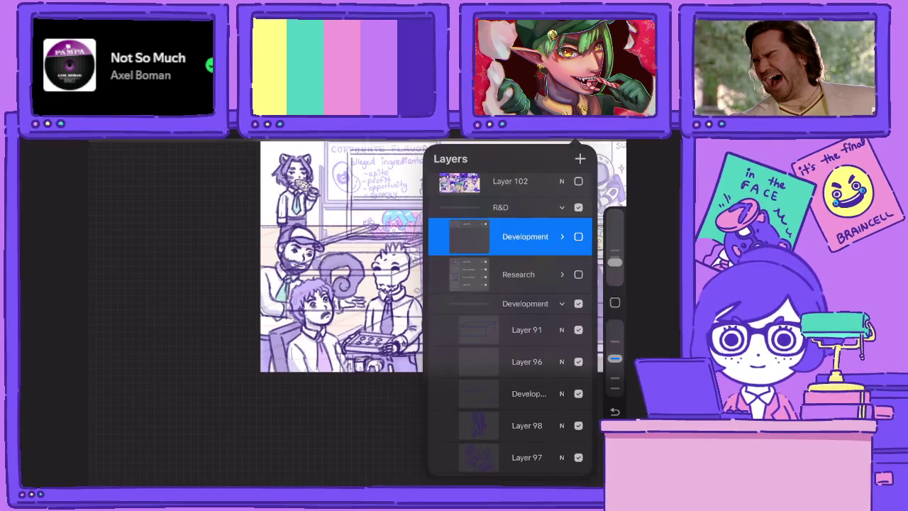
left_click_drag(561, 237, 482, 236)
left_click(578, 237)
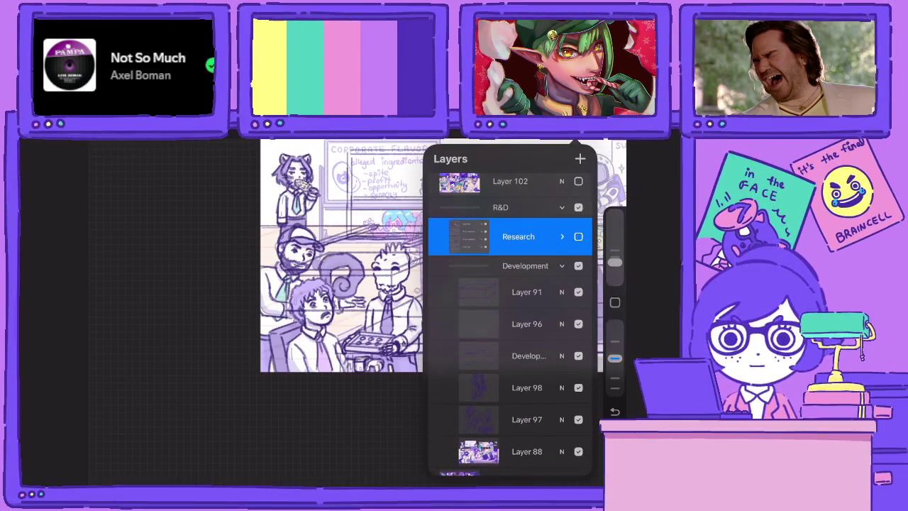
Add a new layer above Layer 98 and paste the copied sketch onto it
left_click(527, 324)
left_click(527, 388)
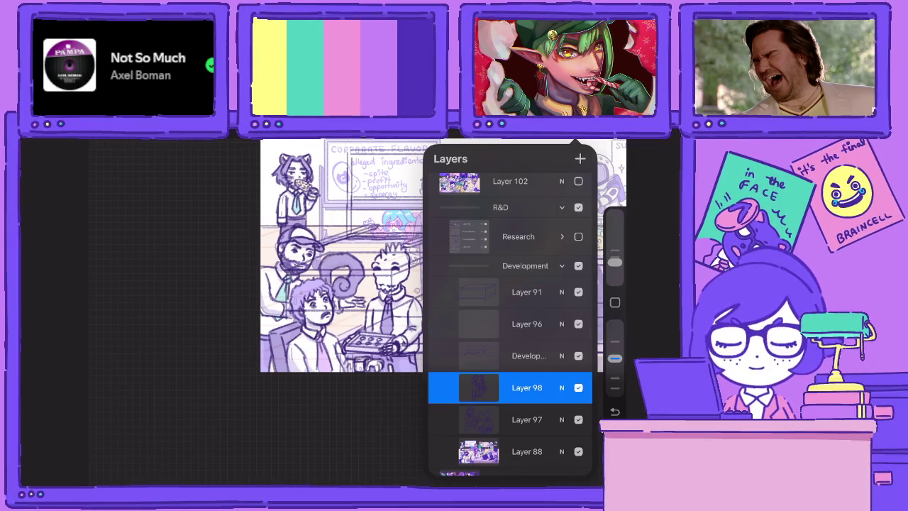
left_click(580, 158)
left_click(113, 142)
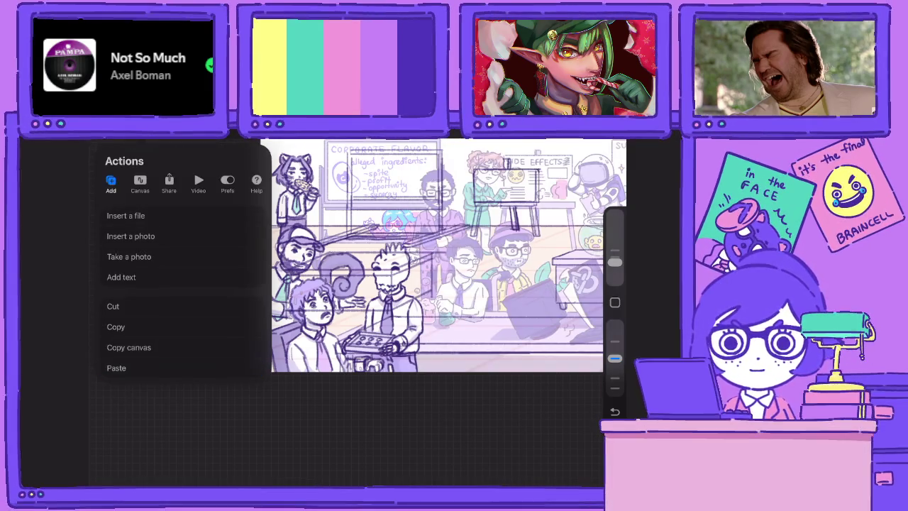
left_click(440, 426)
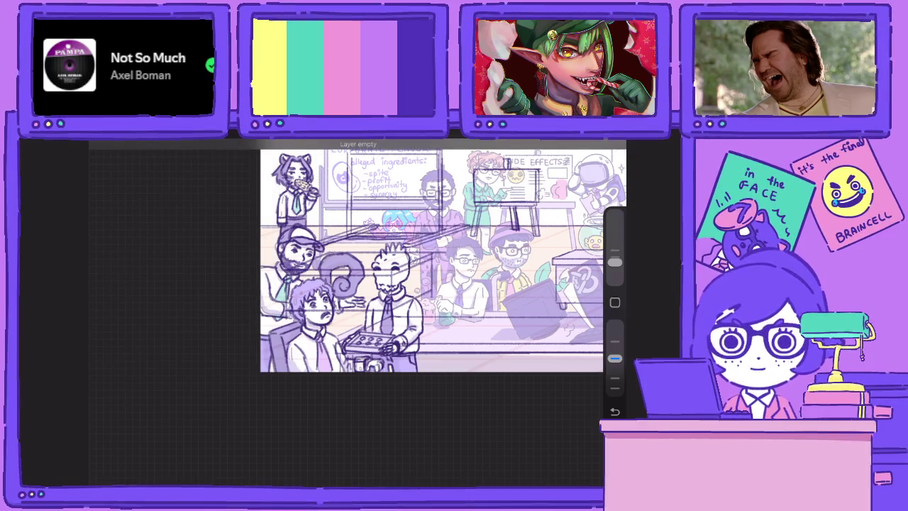
left_click(114, 142)
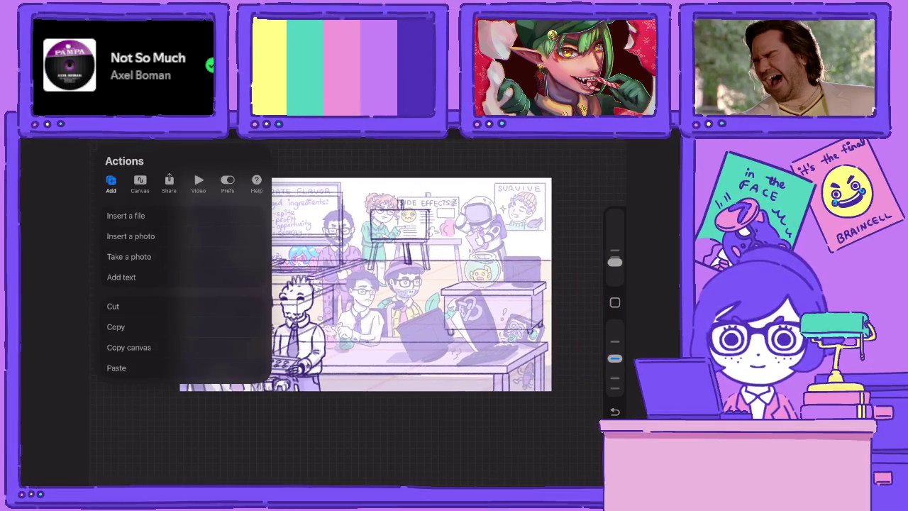
left_click(116, 368)
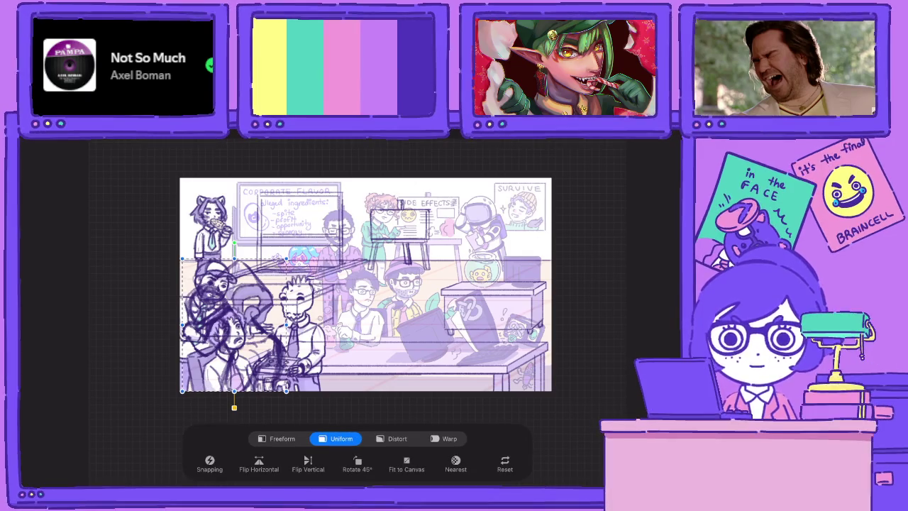
Move the pasted sketch right of centre and hide the coloured reference Layer 88
left_click_drag(234, 325, 459, 288)
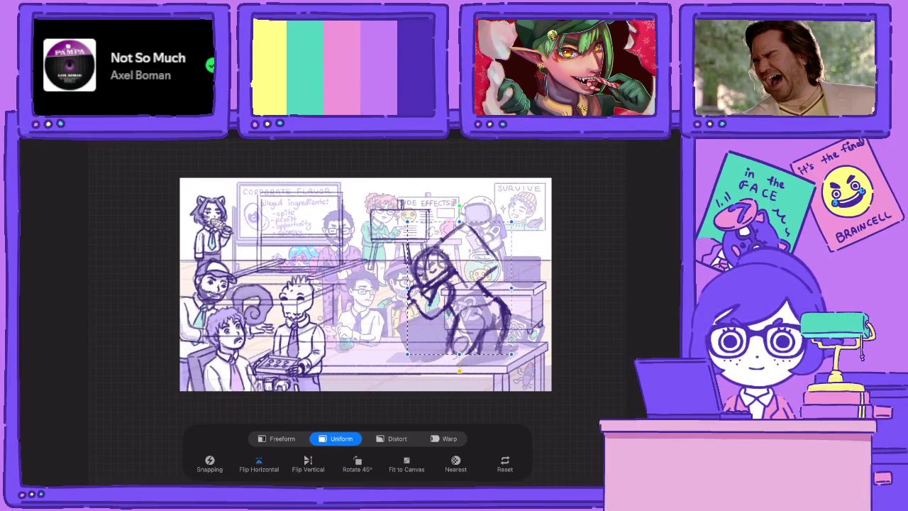
left_click(589, 142)
left_click(526, 420)
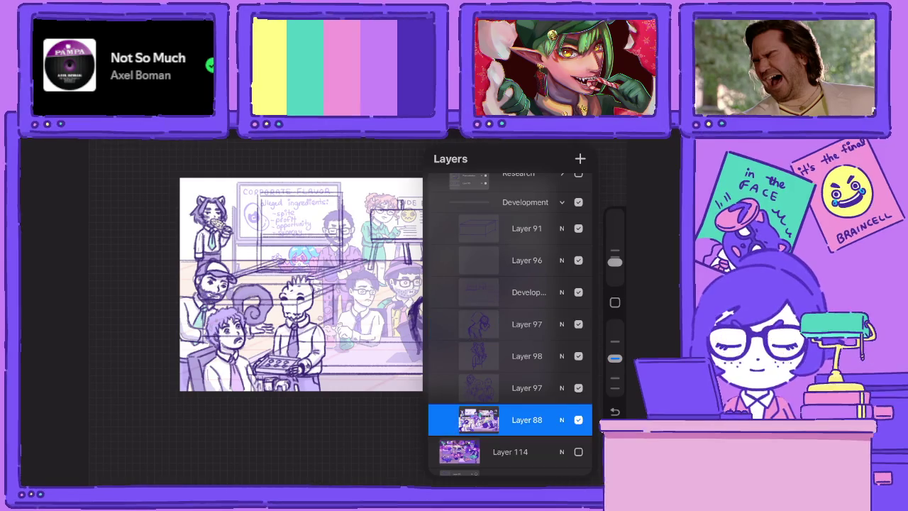
left_click(578, 420)
left_click(527, 323)
Settle the pasted figure beside the table at the room's centre and shrink it slightly
left_click(177, 146)
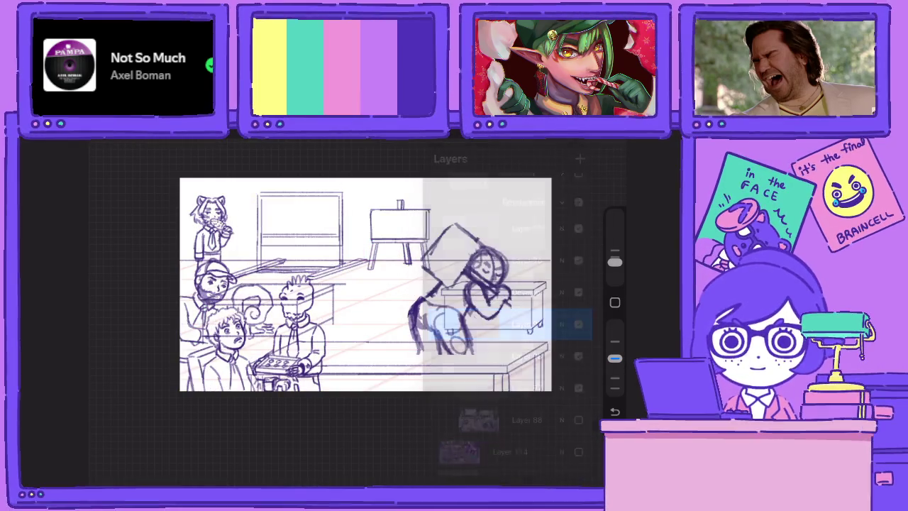
mouse_move(459, 287)
left_mouse_down()
mouse_move(477, 212)
mouse_move(483, 253)
mouse_move(374, 335)
left_mouse_up()
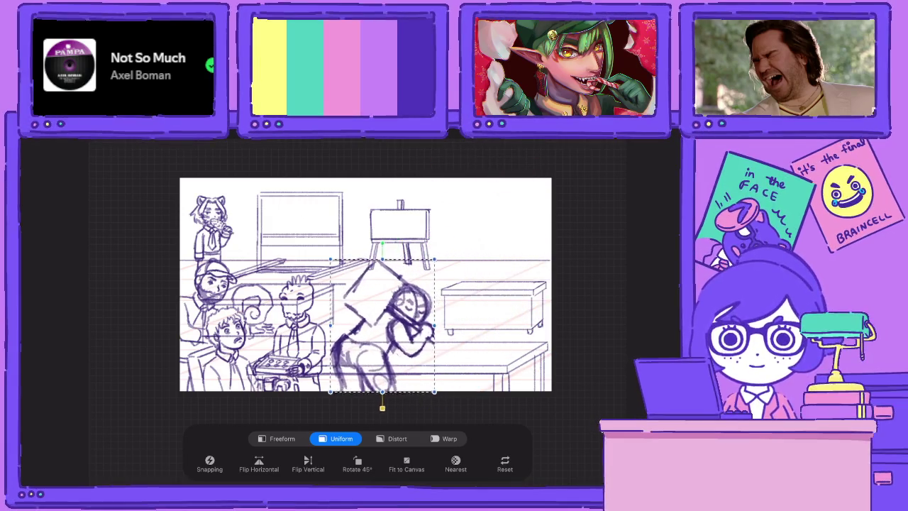
mouse_move(374, 336)
left_mouse_down()
mouse_move(503, 332)
mouse_move(396, 334)
left_mouse_up()
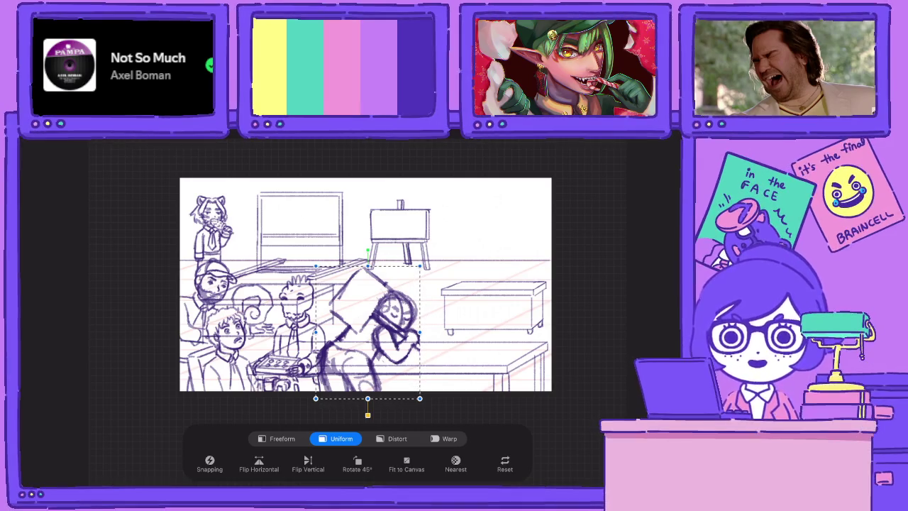
left_click_drag(421, 266, 416, 271)
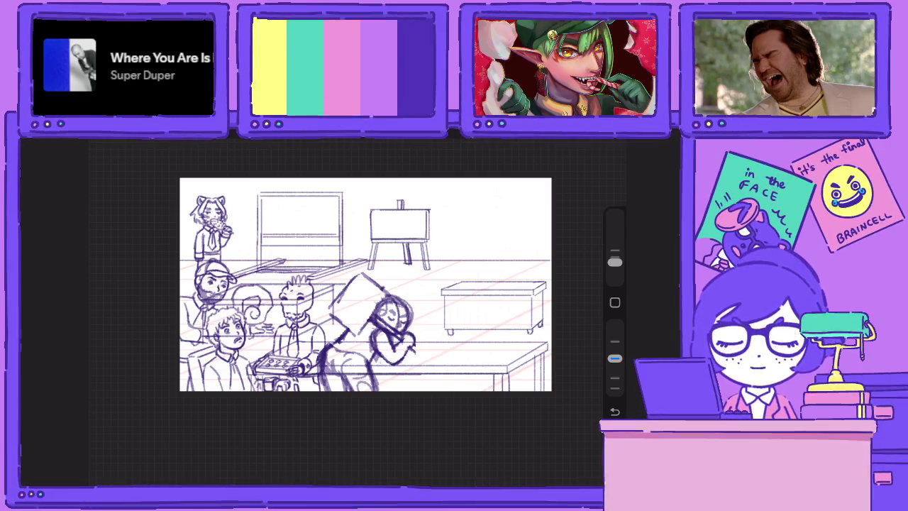
Collapse and hide the R&D sketch group, then show the finished Operations illustration
key("l")
scroll(511, 320, "up", 10)
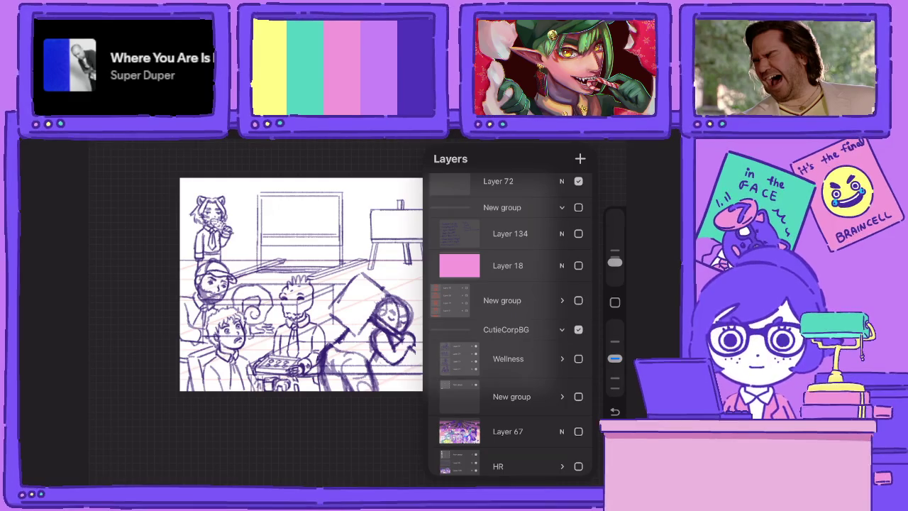
scroll(511, 320, "up", 3)
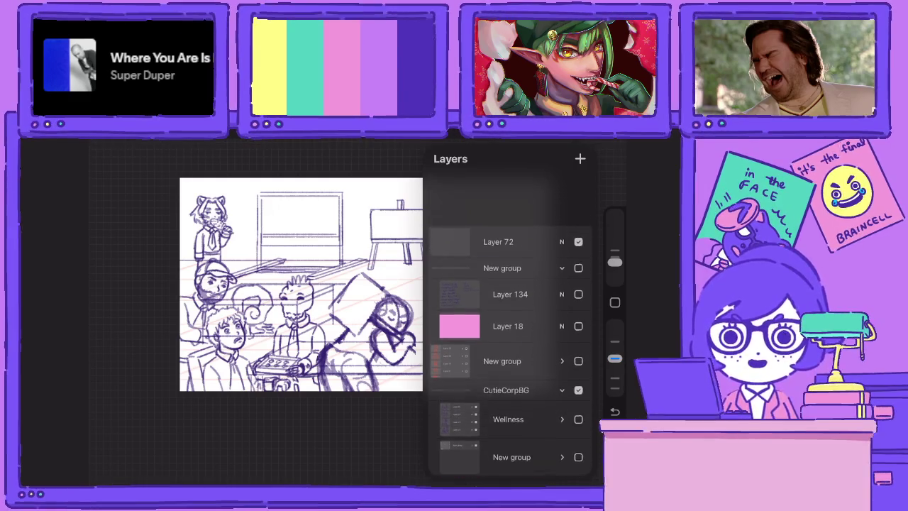
scroll(511, 319, "down", 10)
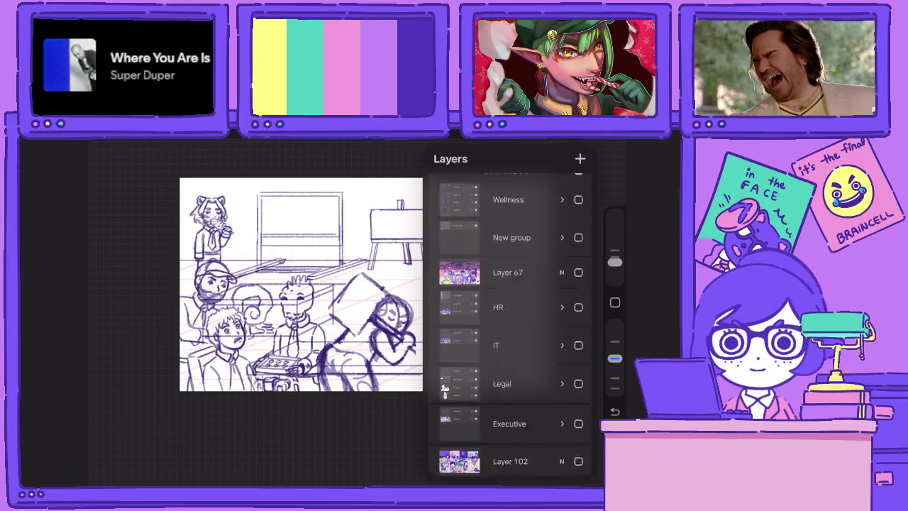
scroll(511, 320, "down", 3)
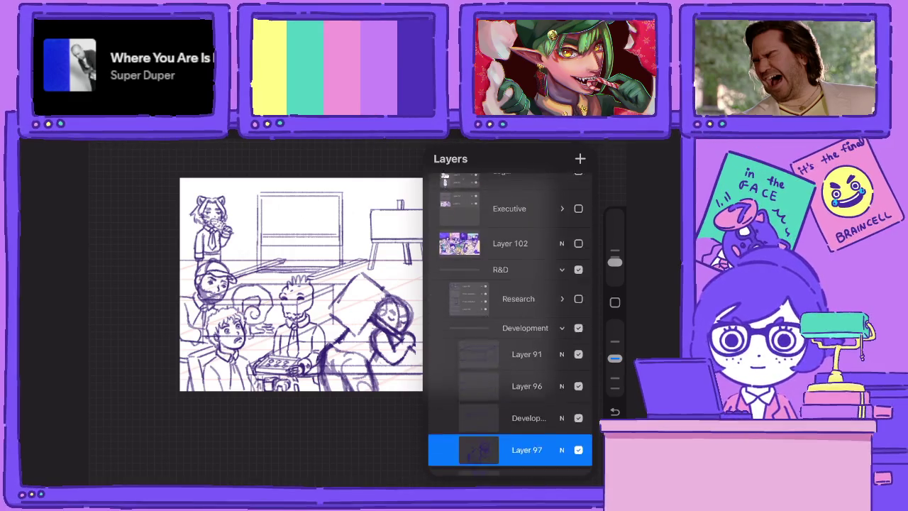
scroll(511, 319, "up", 4)
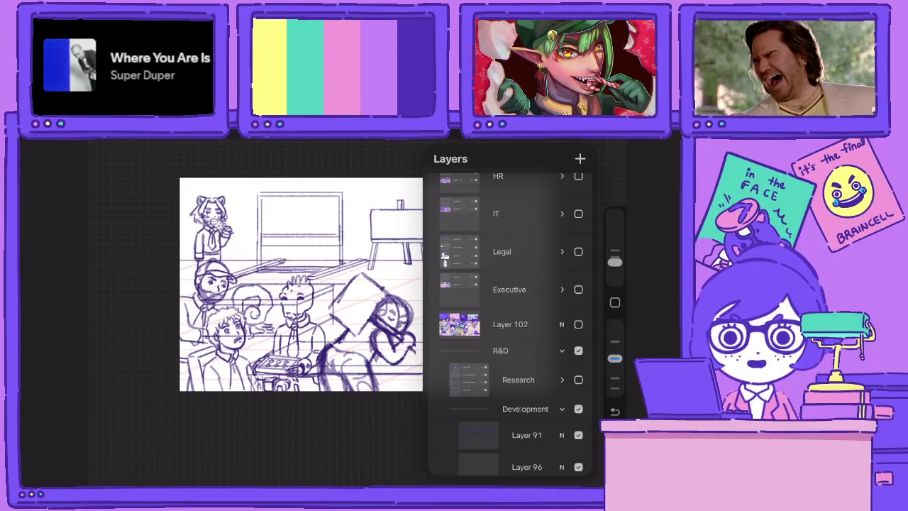
left_click(511, 351)
left_click(578, 359)
scroll(511, 319, "down", 2)
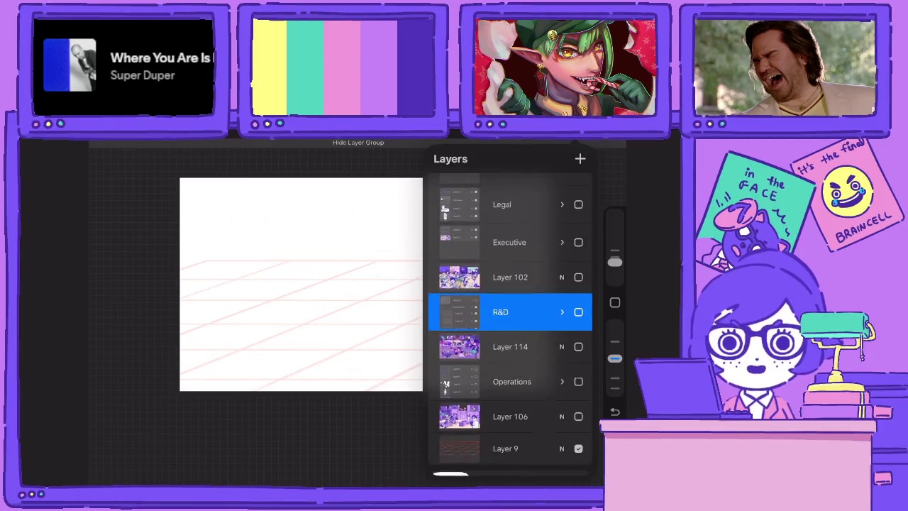
left_click(579, 380)
scroll(455, 312, "up", 5)
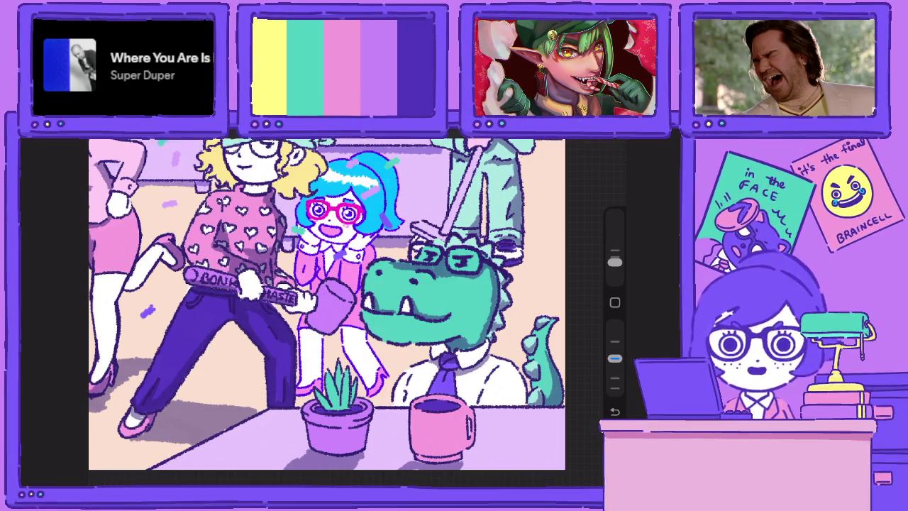
Zoom around the finished Operations office illustration to study it as reference
scroll(369, 305, "up", 3)
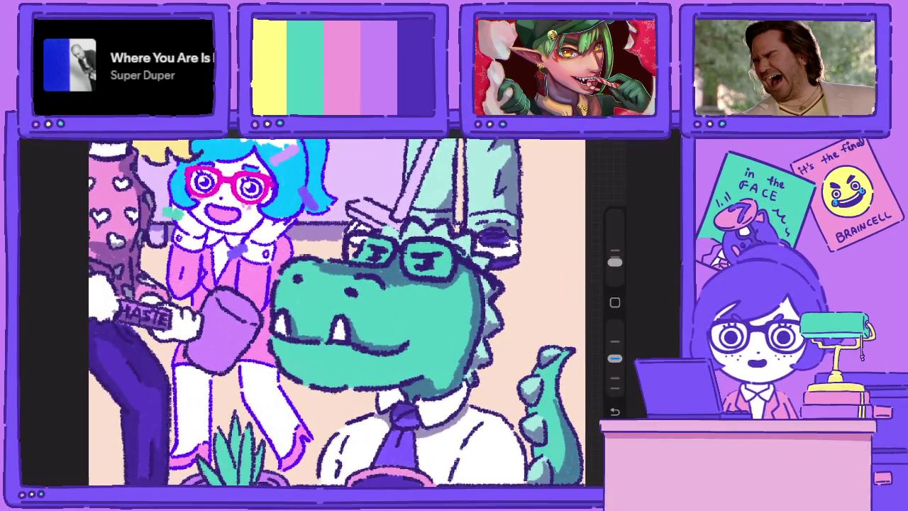
scroll(337, 305, "down", 5)
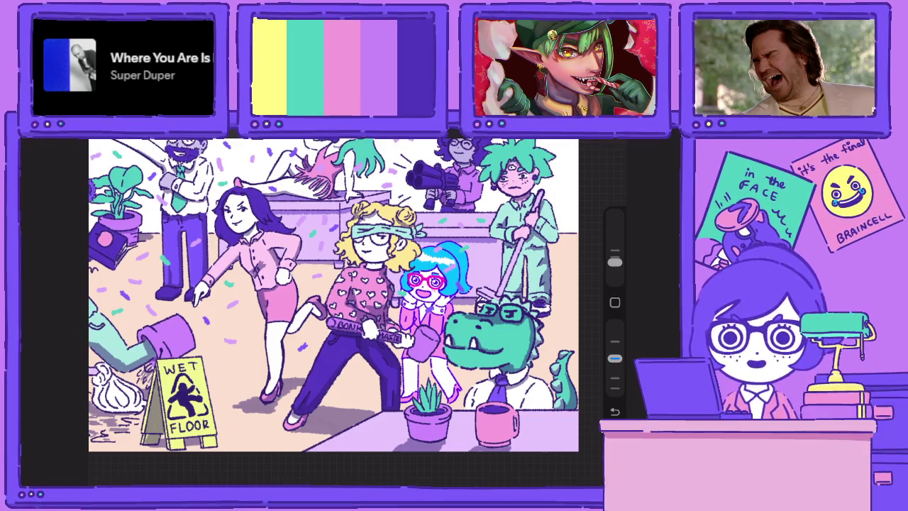
Make the R&D sketch group visible again and select Layer 97 for editing
key("l")
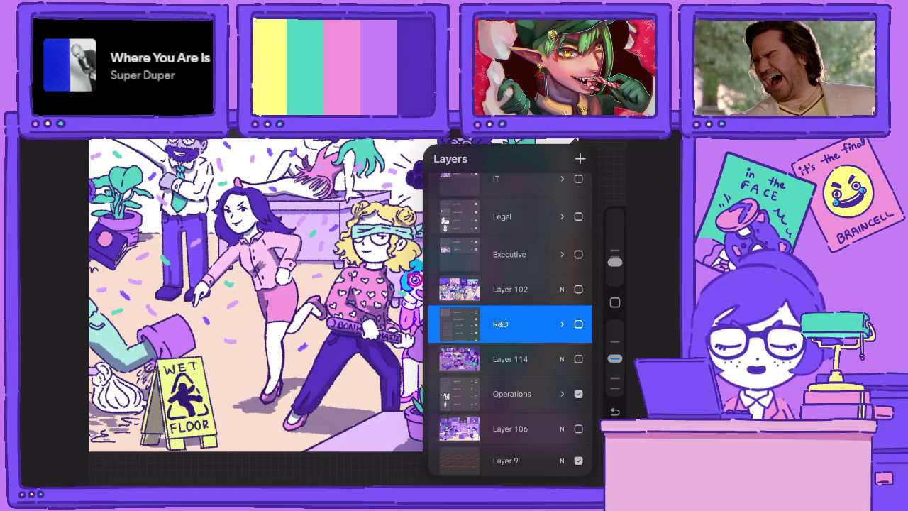
scroll(510, 323, "up", 2)
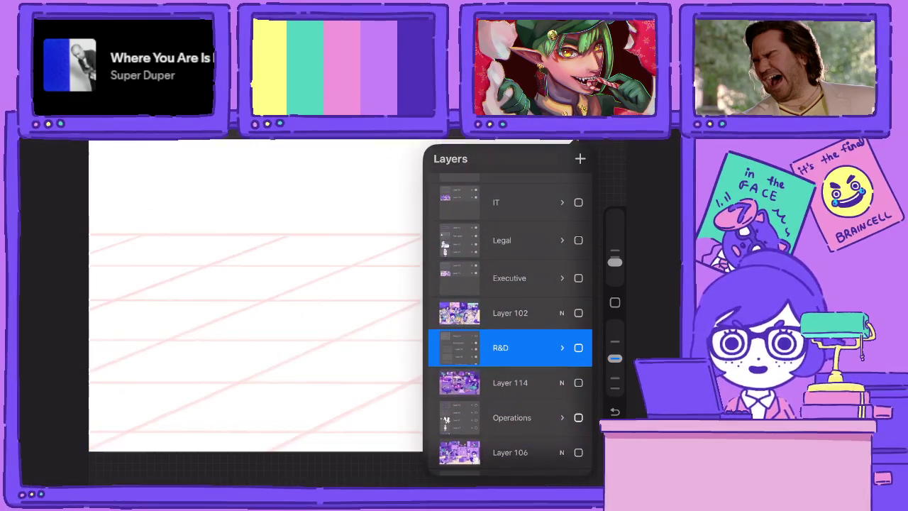
scroll(510, 323, "up", 5)
scroll(511, 323, "up", 5)
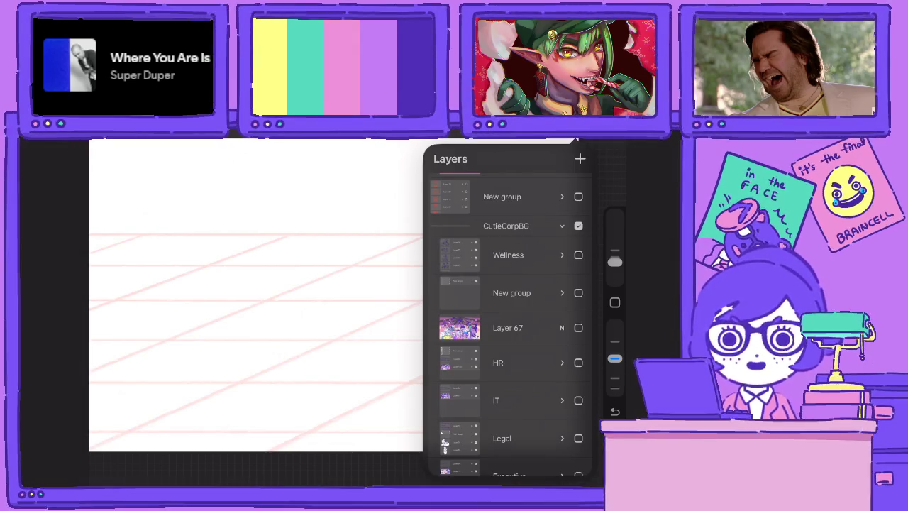
scroll(510, 323, "down", 3)
scroll(510, 323, "down", 5)
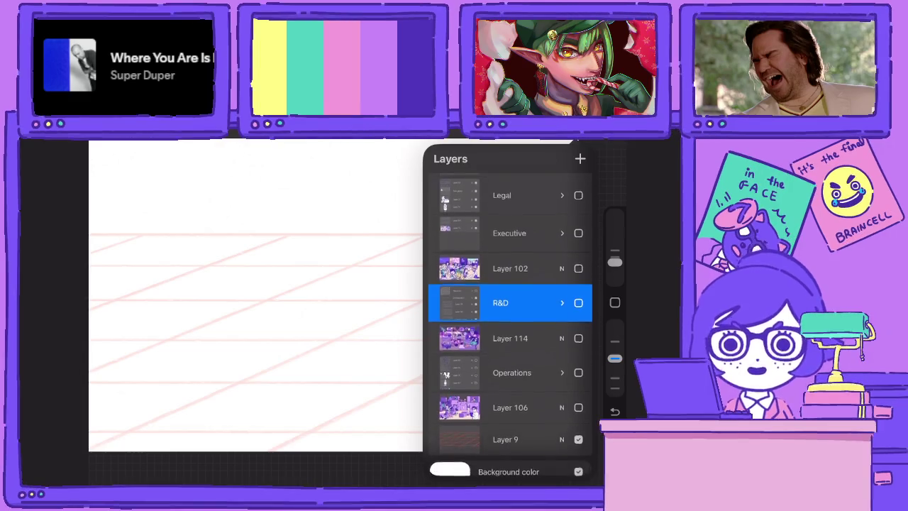
left_click(578, 298)
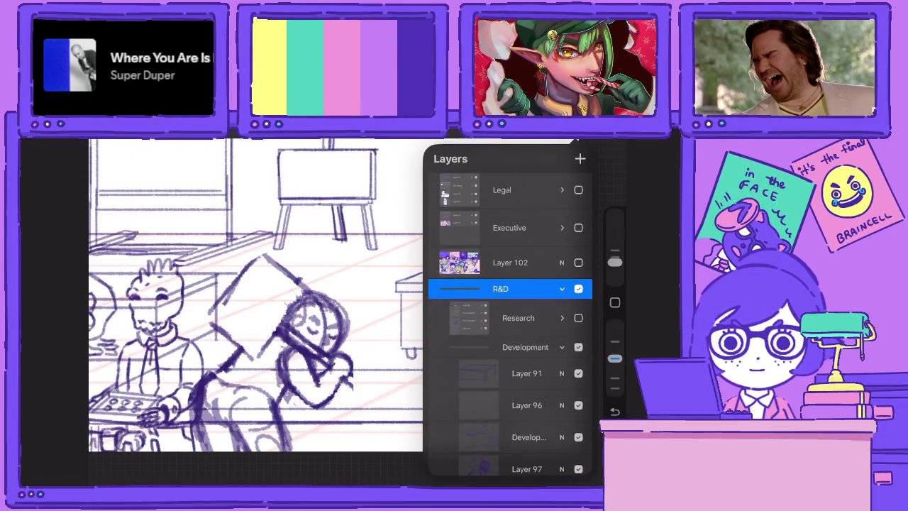
scroll(511, 323, "down", 3)
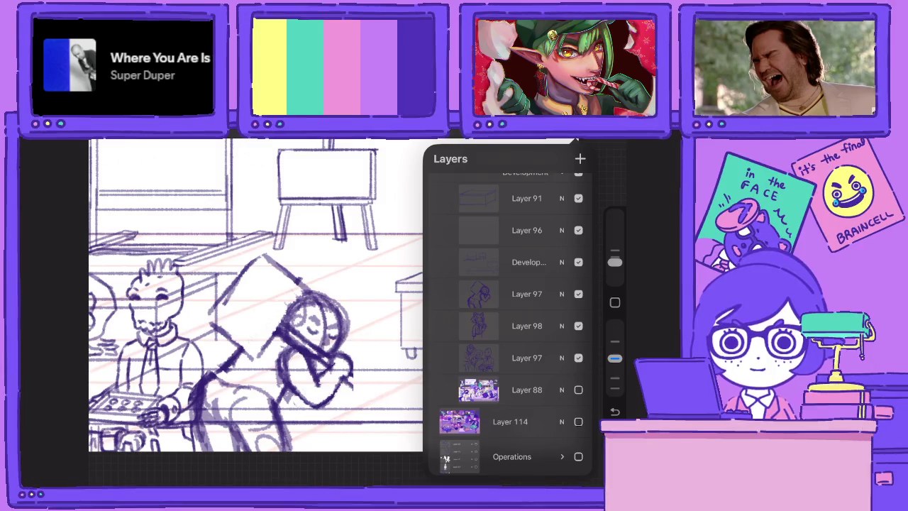
left_click(527, 294)
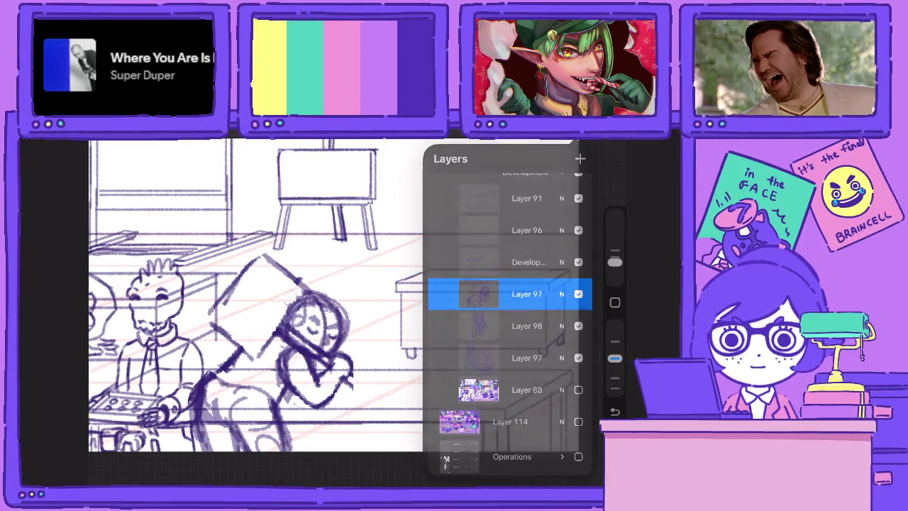
left_click(625, 170)
scroll(334, 294, "down", 3)
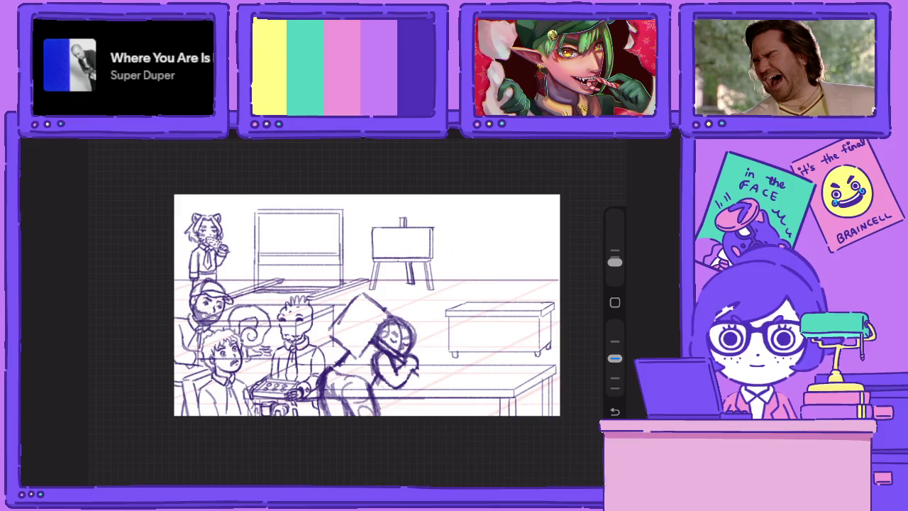
scroll(367, 305, "up", 2)
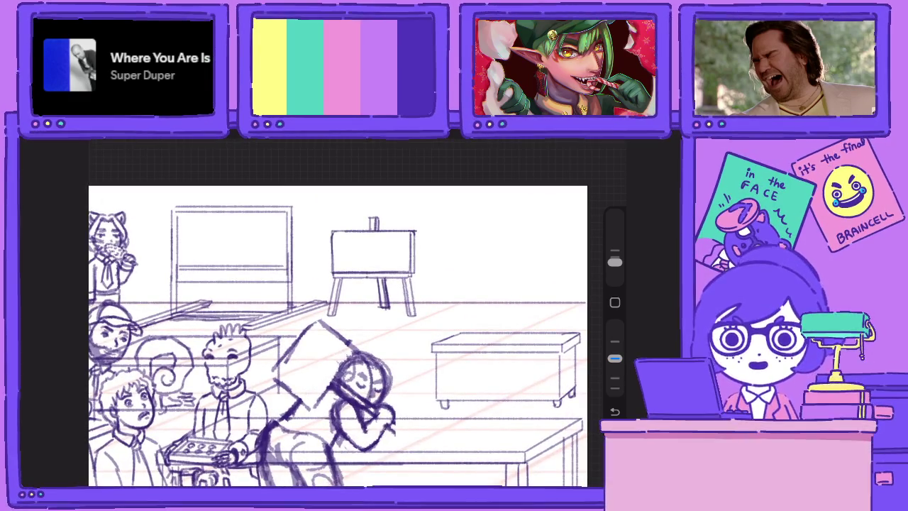
Lasso the easel and move it to the right side of the room
left_click(605, 149)
key("s")
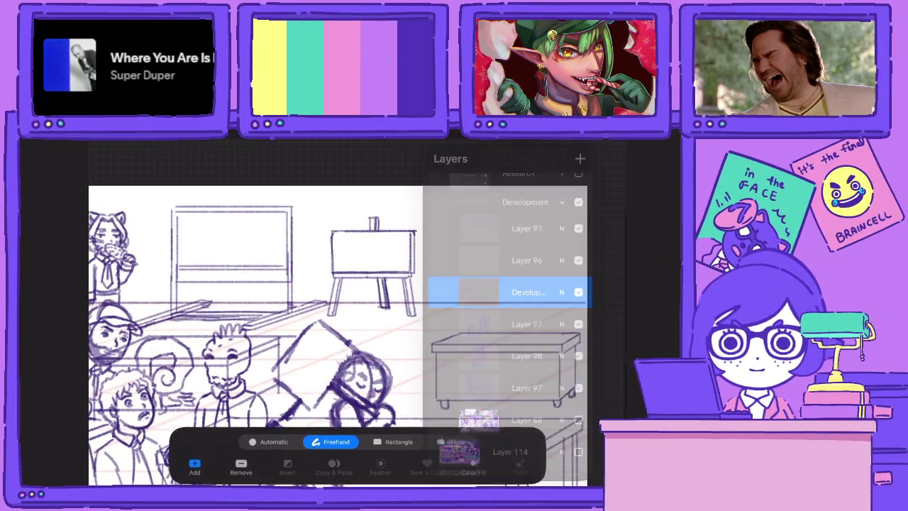
mouse_move(330, 192)
left_mouse_down()
mouse_move(328, 298)
mouse_move(351, 193)
left_mouse_up()
key("v")
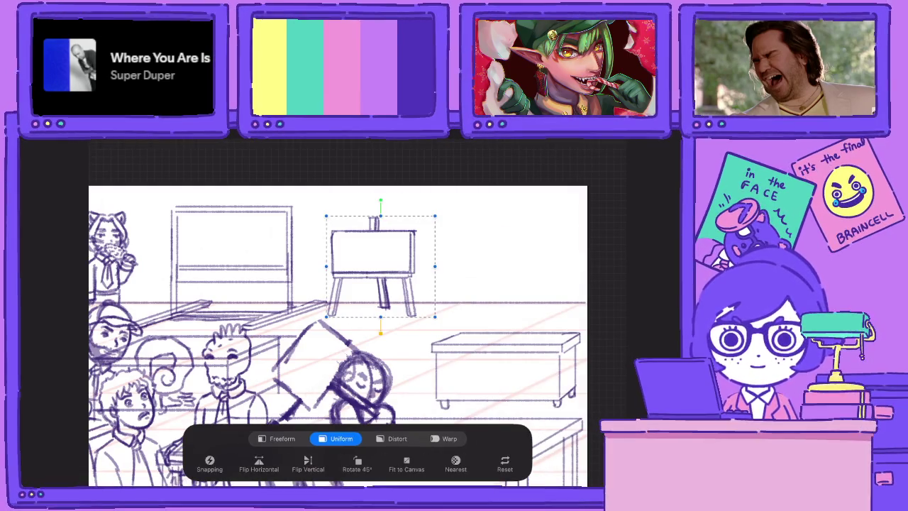
mouse_move(374, 266)
left_mouse_down()
mouse_move(538, 267)
mouse_move(522, 273)
left_mouse_up()
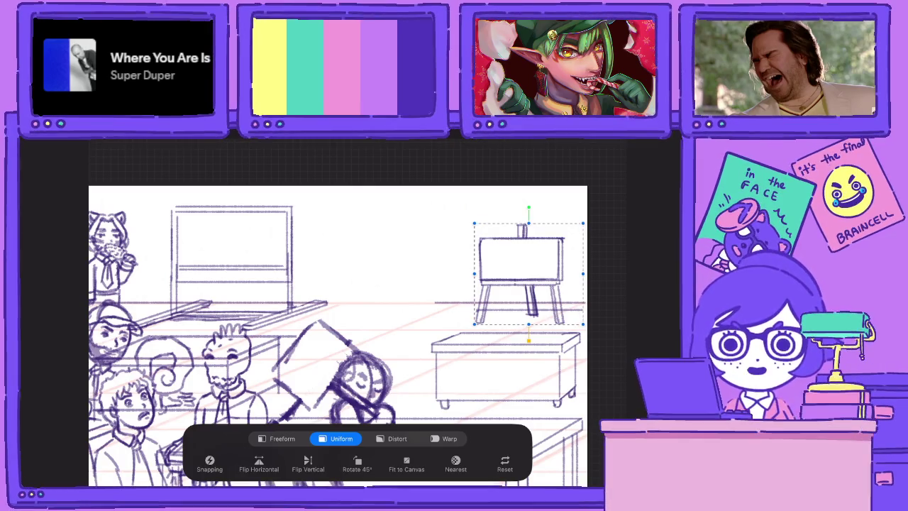
key("b")
Lasso the desk and move it up beside the whiteboard
key("s")
mouse_move(428, 328)
left_mouse_down()
mouse_move(468, 413)
mouse_move(583, 327)
left_mouse_up()
key("v")
mouse_move(505, 365)
left_mouse_down()
mouse_move(330, 266)
mouse_move(373, 289)
left_mouse_up()
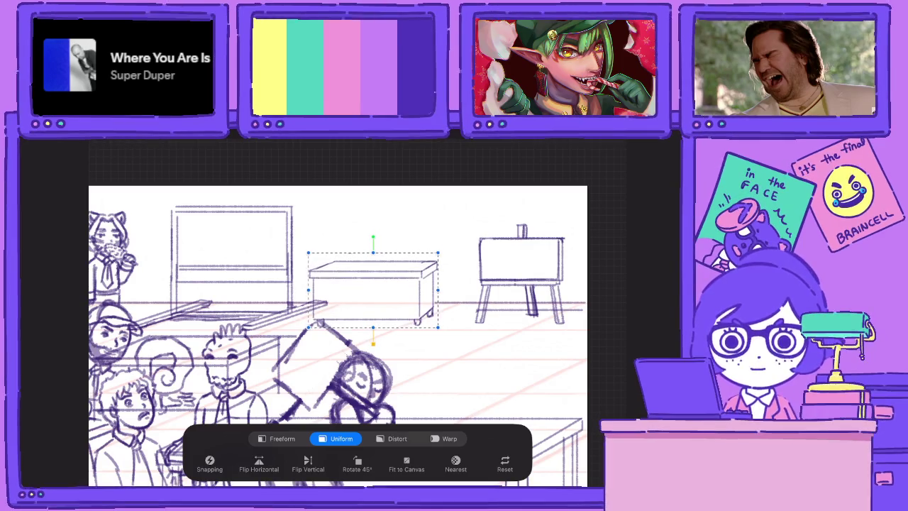
key("v")
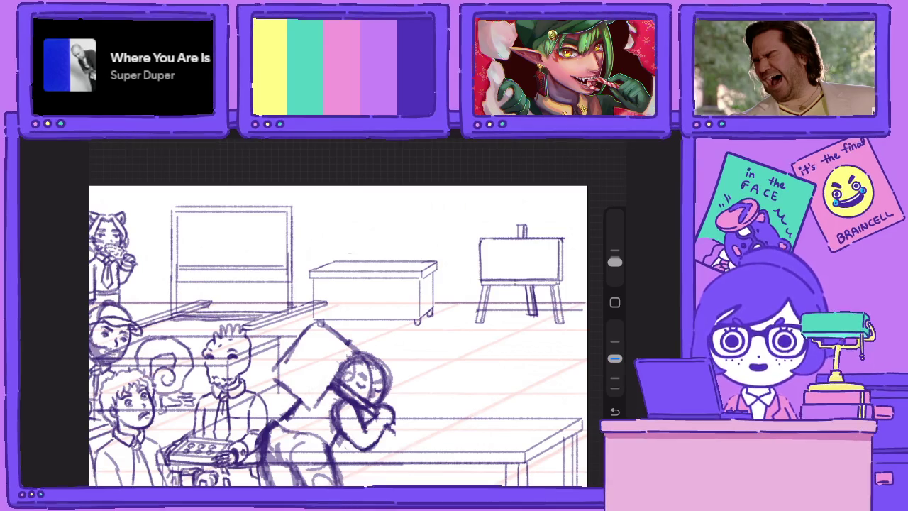
Reselect the easel, move it lower, enlarge it and distort it to fit the room's perspective
key("s")
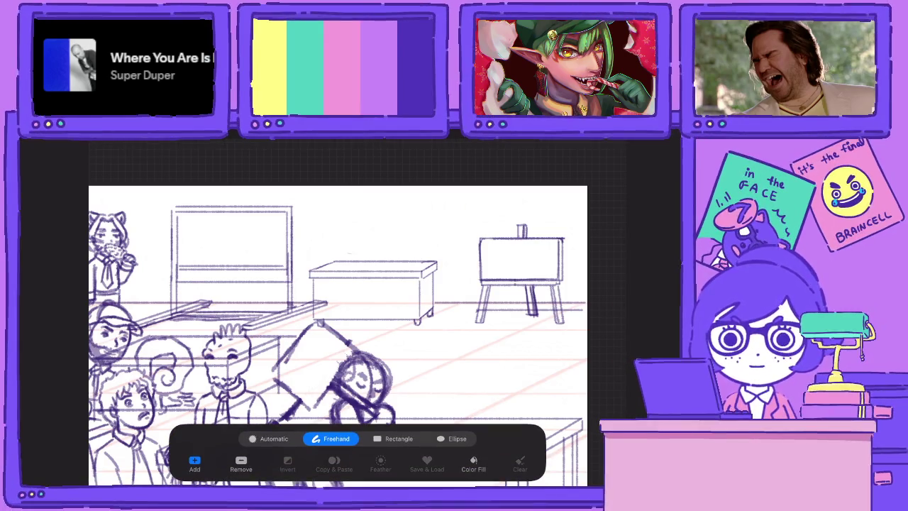
left_click_drag(483, 203, 517, 203)
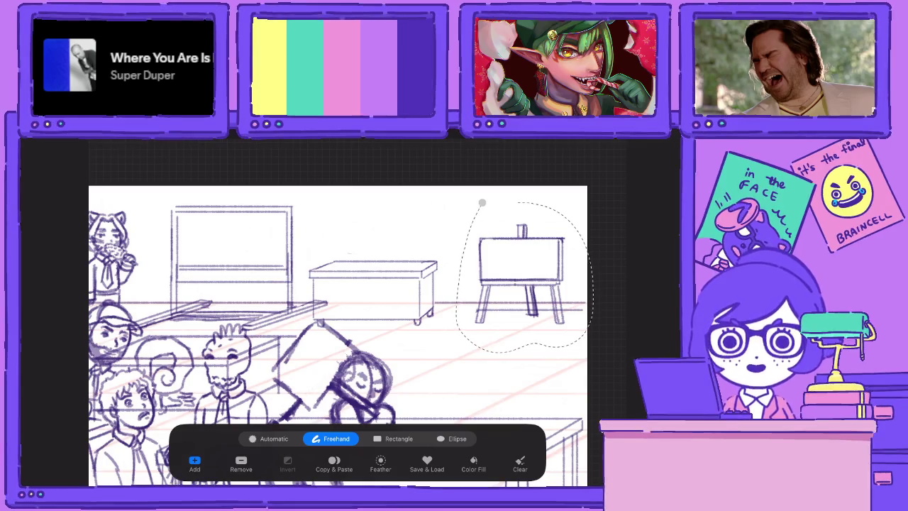
key("v")
mouse_move(522, 273)
left_mouse_down()
mouse_move(522, 387)
mouse_move(482, 309)
left_mouse_up()
left_click_drag(406, 243, 396, 274)
left_click(397, 439)
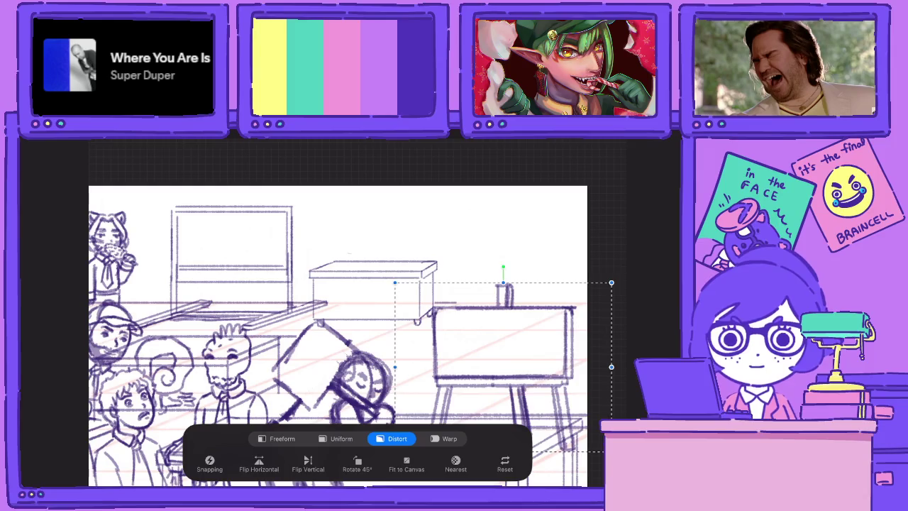
left_click_drag(503, 274, 504, 255)
mouse_move(504, 327)
left_mouse_down()
mouse_move(504, 347)
mouse_move(515, 328)
left_mouse_up()
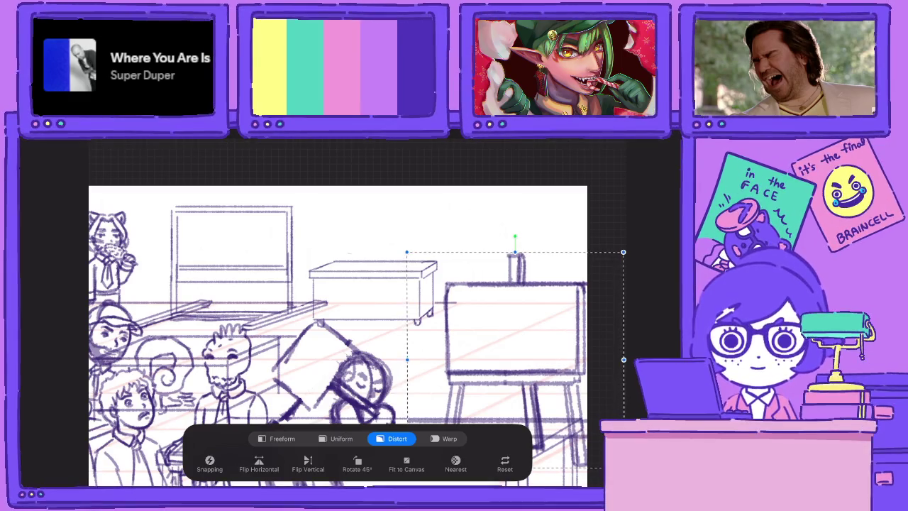
Open and close the Actions menu, rotate the view, and undo the accidental selection toggle
left_click(107, 145)
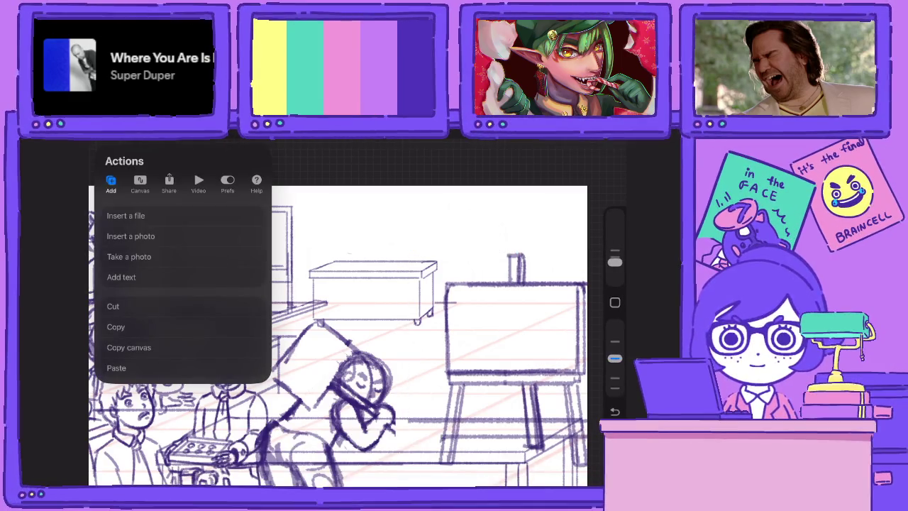
left_click(426, 213)
left_click_drag(340, 333, 398, 284)
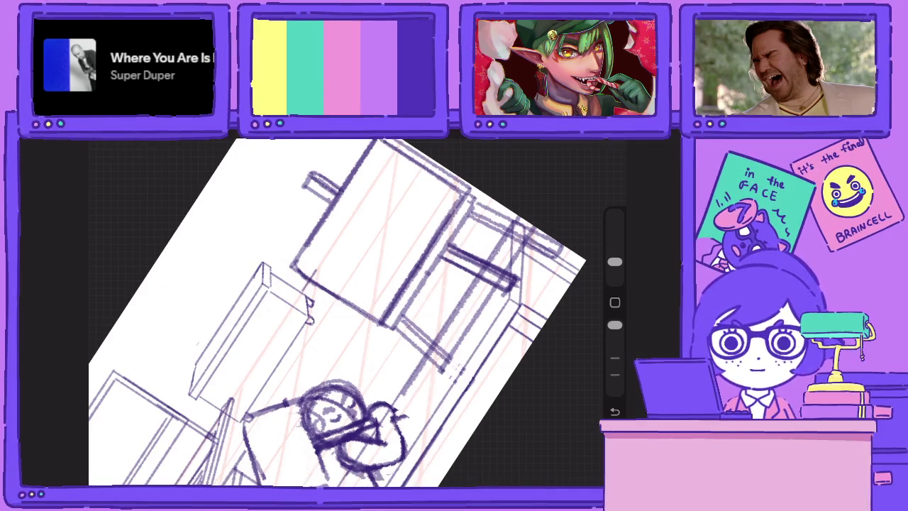
key("ctrl+z")
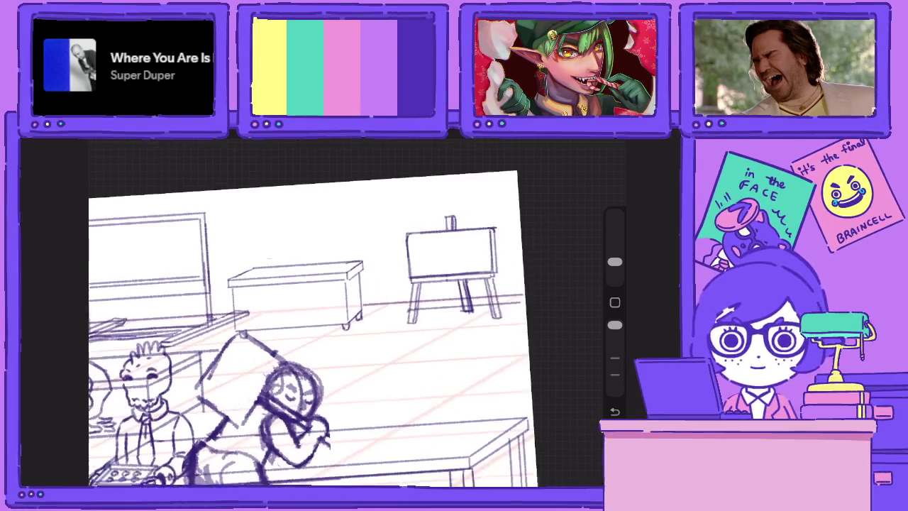
Add a new layer above the sketch layer with Drawing Assist turned on
key("l")
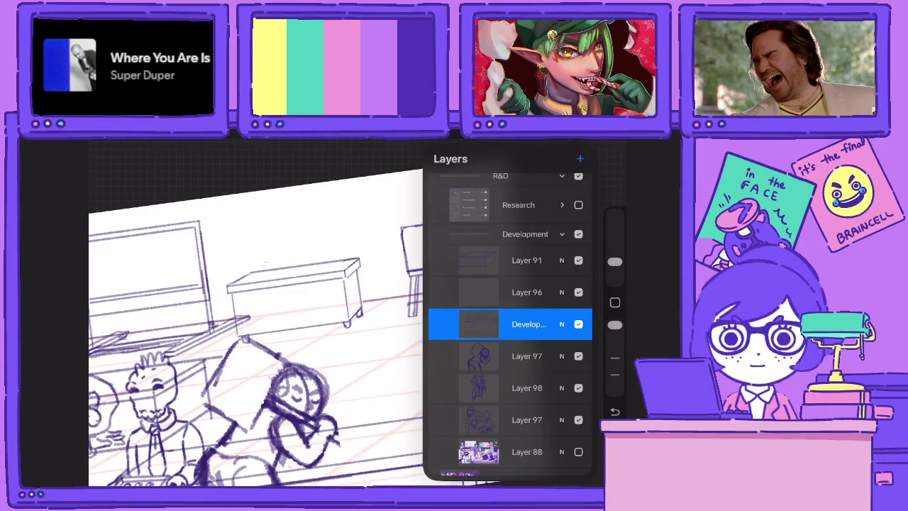
left_click(581, 158)
left_click(527, 323)
left_click(365, 357)
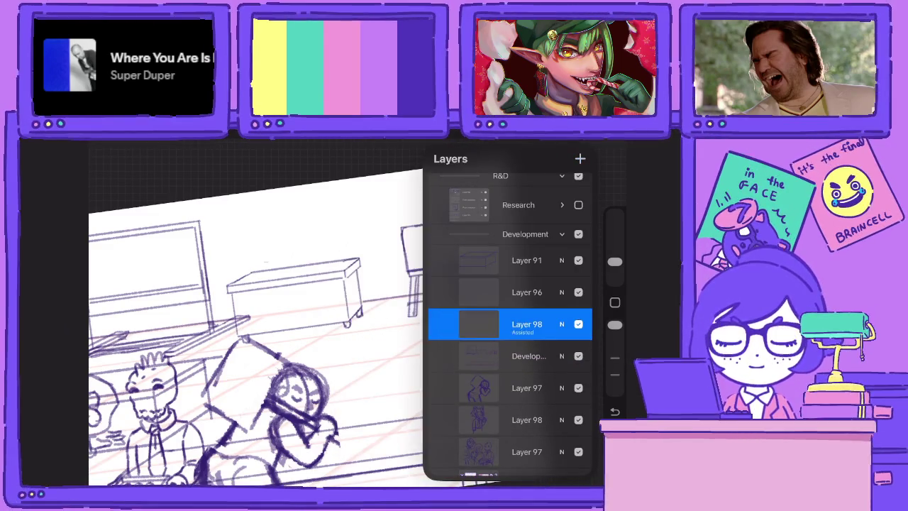
key("l")
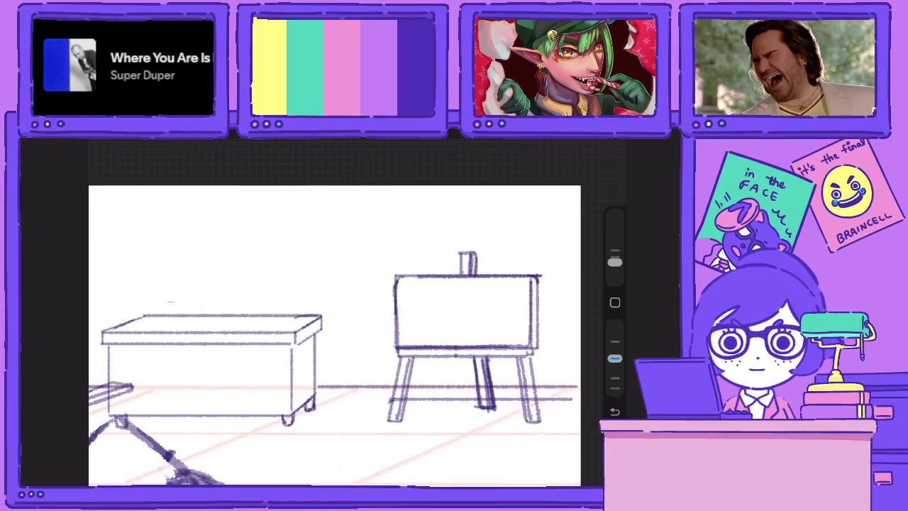
Draw the new easel board's edges and top peg, then hide the desk sketch layer
mouse_move(399, 355)
left_mouse_down()
mouse_move(399, 243)
mouse_move(540, 243)
left_mouse_up()
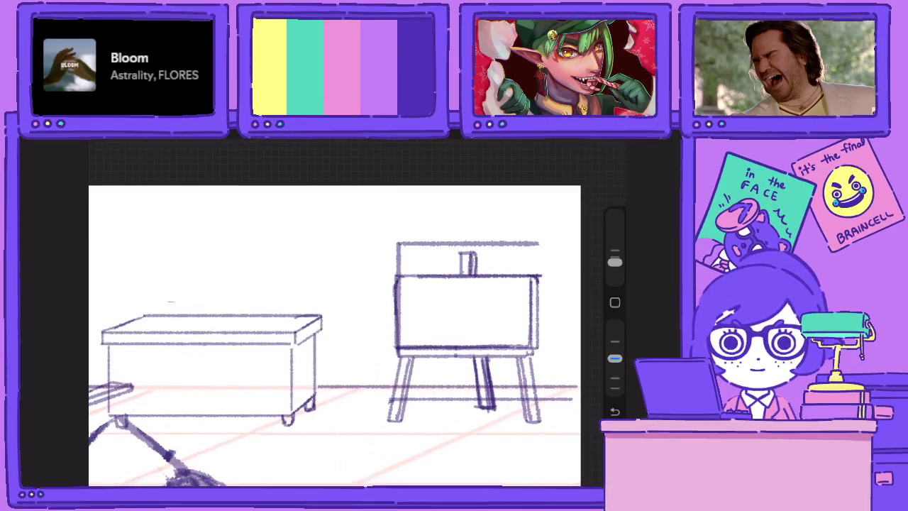
mouse_move(537, 355)
left_mouse_down()
mouse_move(537, 243)
mouse_move(533, 340)
left_mouse_up()
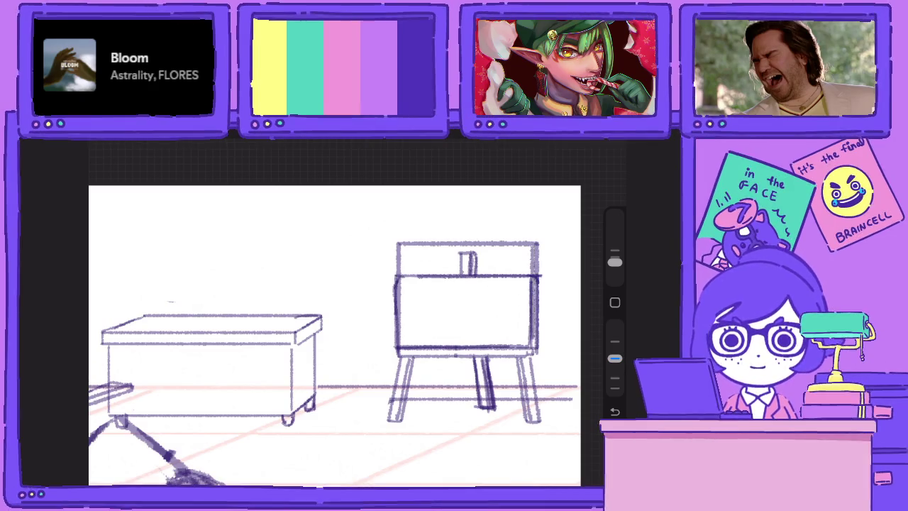
left_click_drag(530, 246, 530, 349)
mouse_move(478, 244)
left_mouse_down()
mouse_move(479, 227)
mouse_move(468, 243)
mouse_move(477, 244)
left_mouse_up()
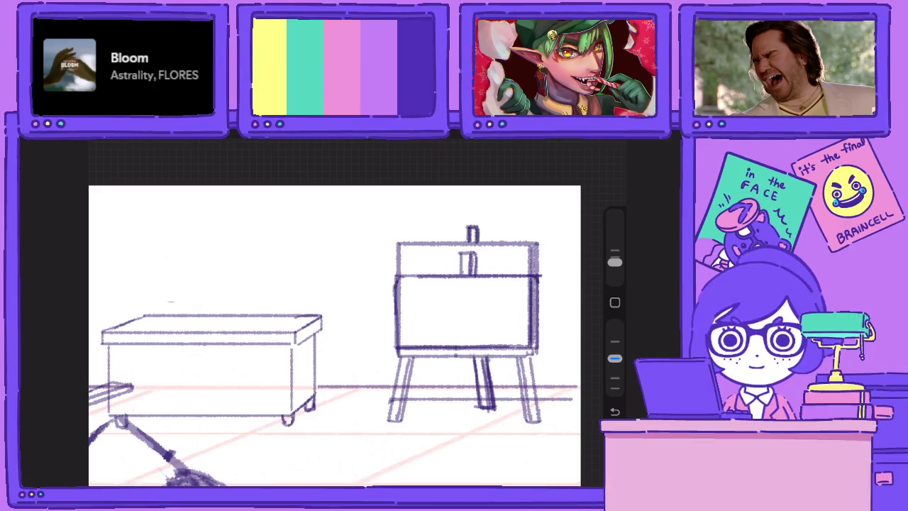
mouse_move(399, 357)
left_mouse_down()
mouse_move(538, 357)
mouse_move(391, 343)
mouse_move(395, 358)
mouse_move(538, 358)
mouse_move(397, 345)
left_mouse_up()
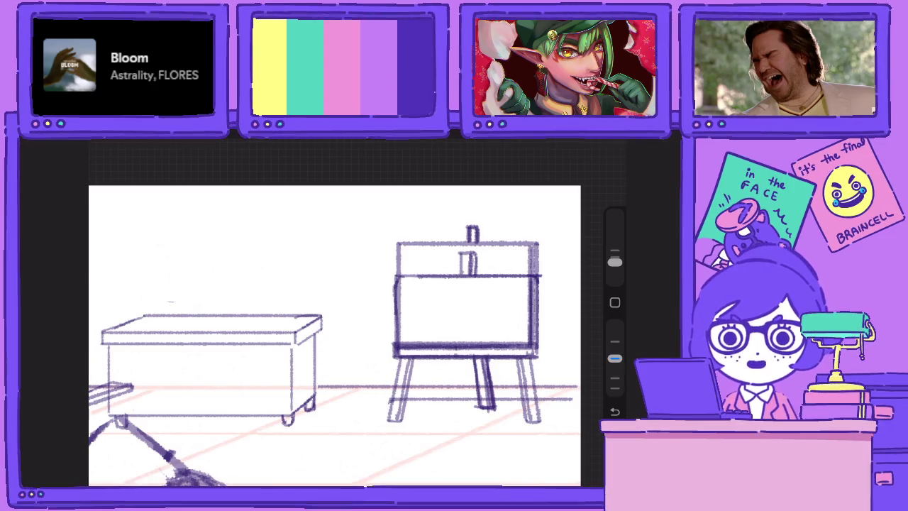
key("l")
left_click(578, 260)
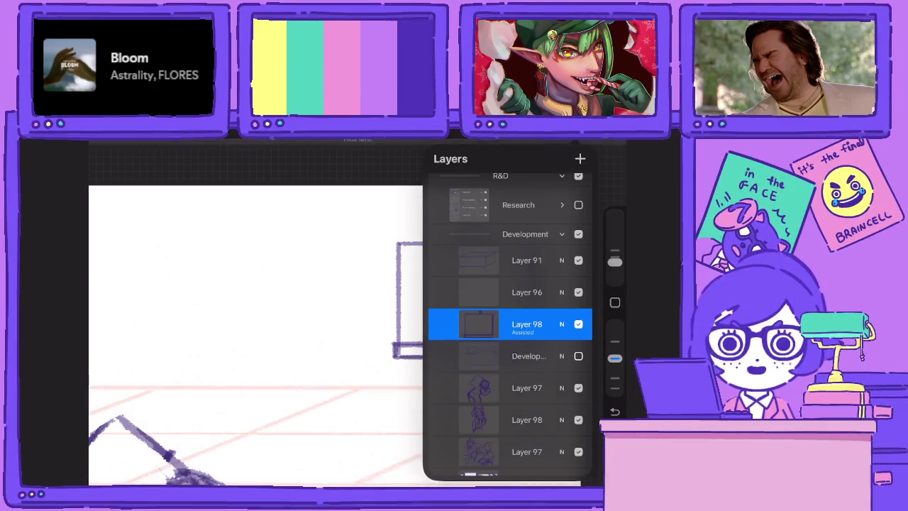
Rectangle-select the easel board's left part and shift it right to narrow the board
key("s")
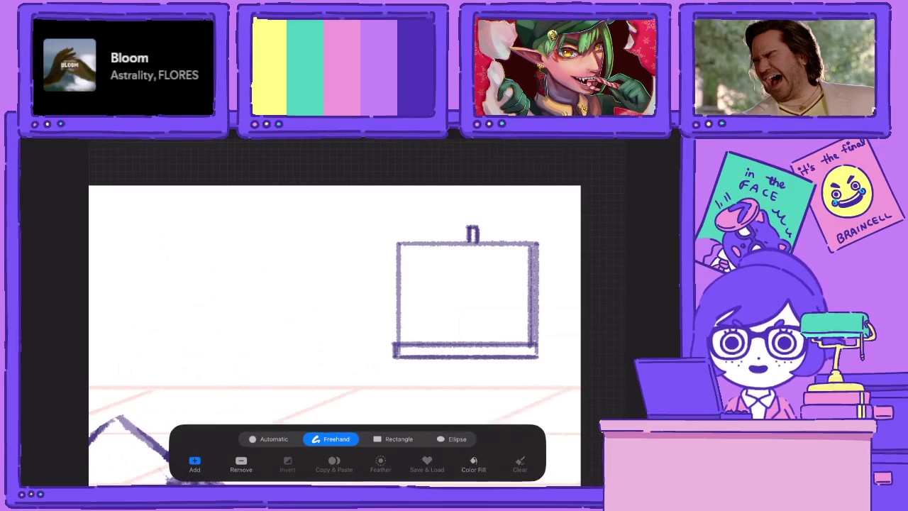
left_click(399, 438)
left_click_drag(376, 215, 427, 389)
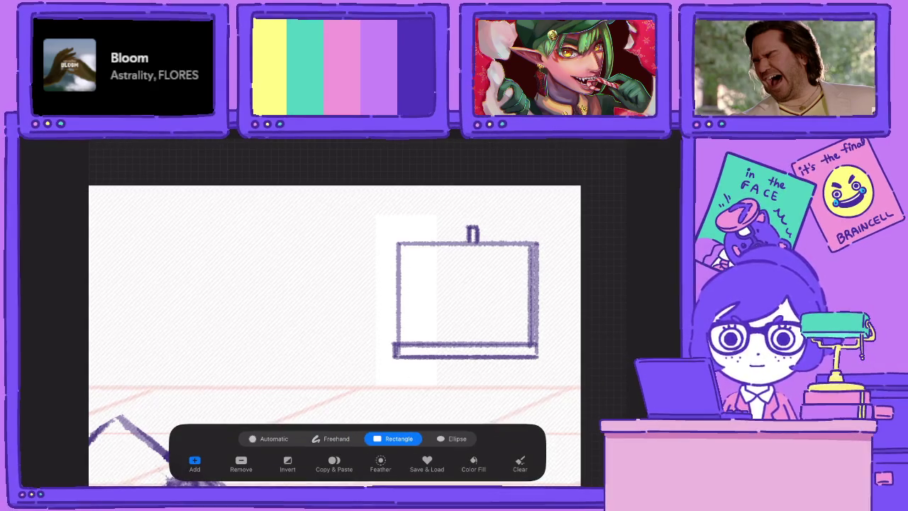
key("v")
left_click_drag(412, 298, 430, 298)
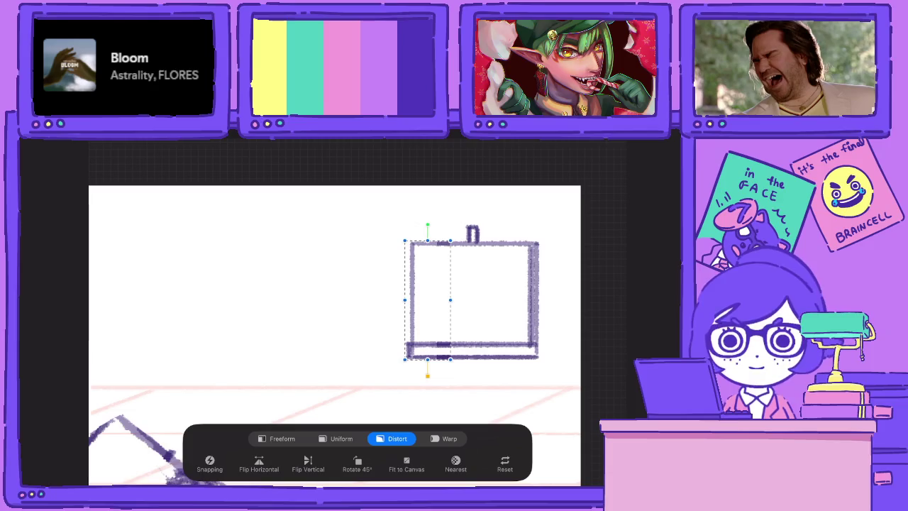
Try a vertical line under the board's corner, undo it, and check the layer's options
key("l")
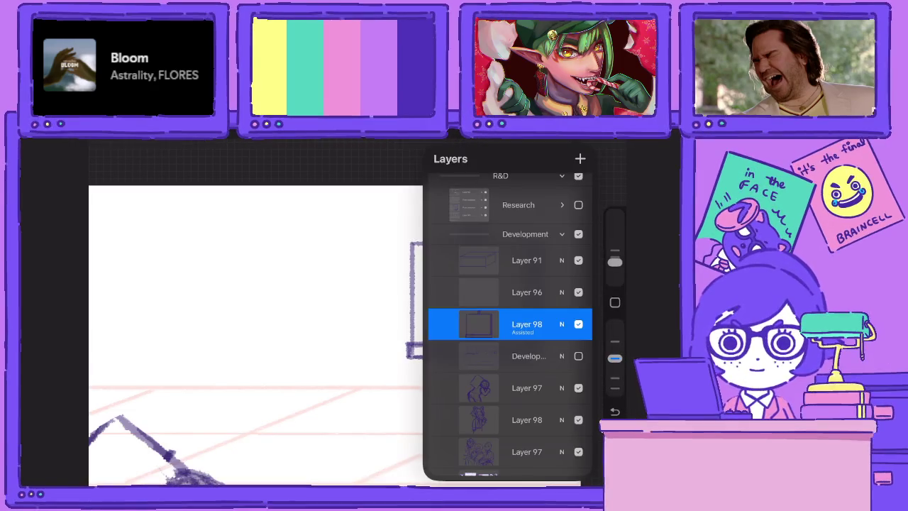
key("l")
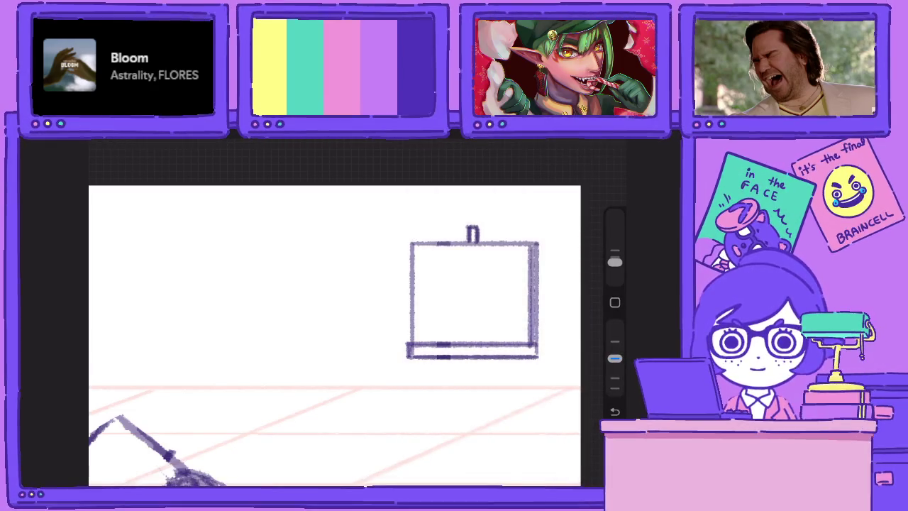
left_click_drag(412, 357, 412, 435)
key("ctrl+z")
key("l")
left_click(527, 323)
key("Escape")
key("l")
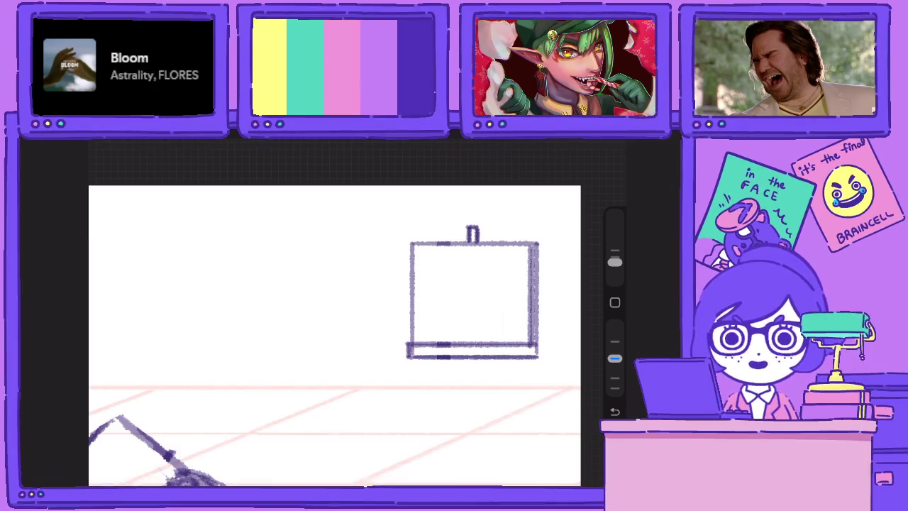
Erase the rough right edge of the easel board
left_click_drag(614, 358, 614, 325)
left_click_drag(534, 249, 535, 337)
left_click_drag(534, 257, 534, 340)
left_click_drag(532, 261, 532, 339)
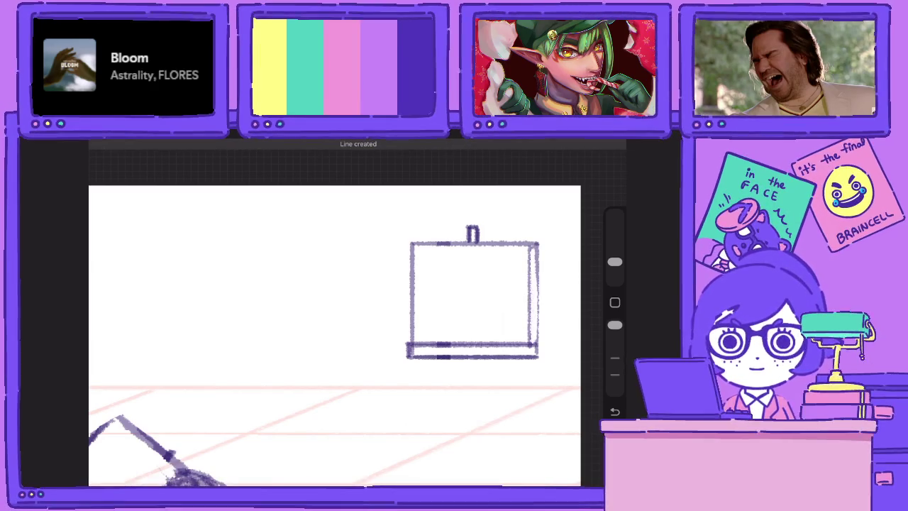
Redraw the board's right edge as a straight line and darken its bottom-right corner and bottom edge
left_click_drag(615, 325, 615, 359)
left_click_drag(537, 245, 537, 353)
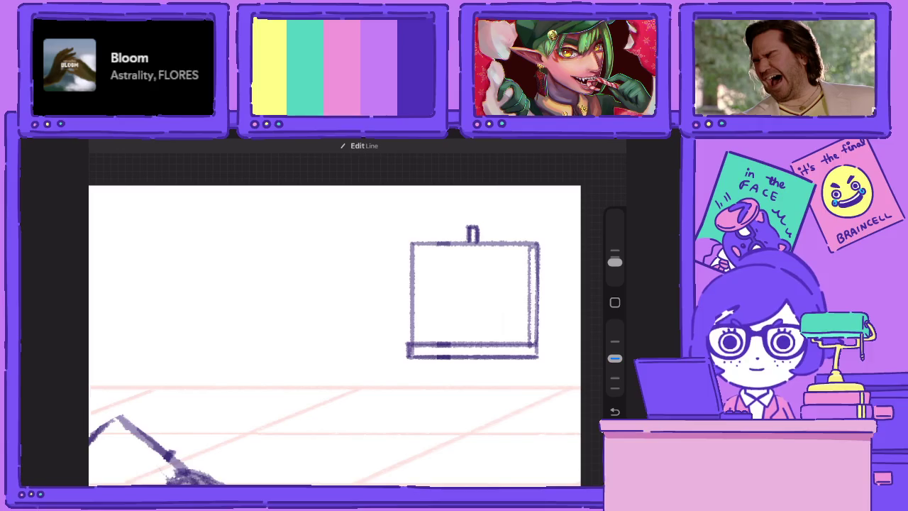
left_click_drag(529, 244, 525, 328)
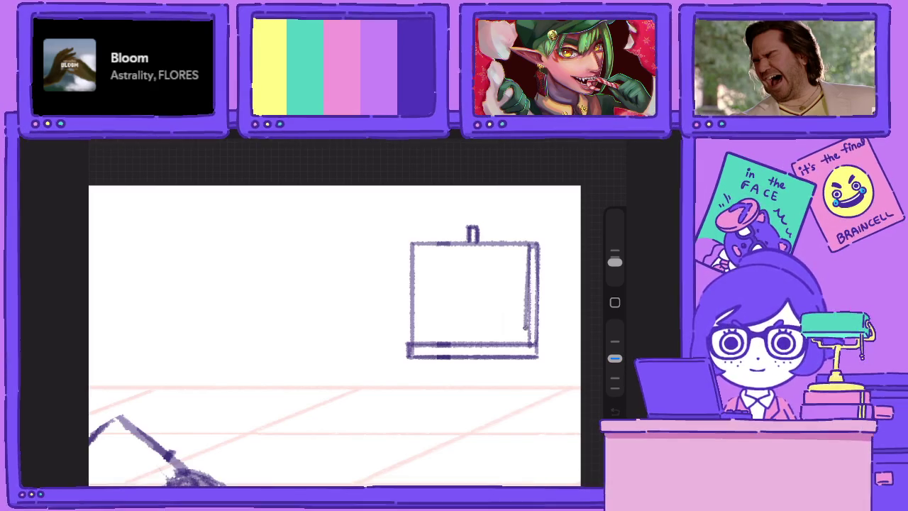
mouse_move(528, 273)
left_mouse_down()
mouse_move(528, 344)
mouse_move(539, 358)
left_mouse_up()
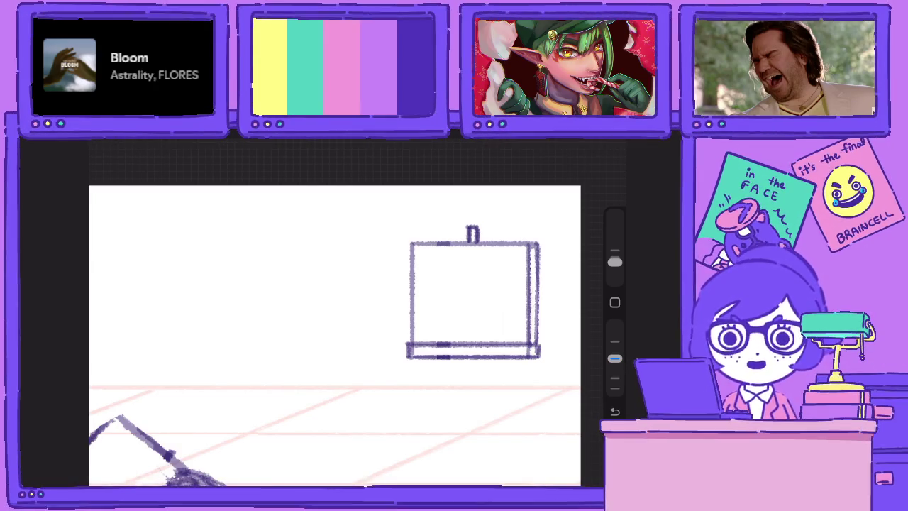
mouse_move(525, 342)
left_mouse_down()
mouse_move(541, 343)
mouse_move(541, 358)
mouse_move(530, 344)
mouse_move(423, 340)
mouse_move(404, 341)
mouse_move(408, 356)
left_mouse_up()
left_click(582, 142)
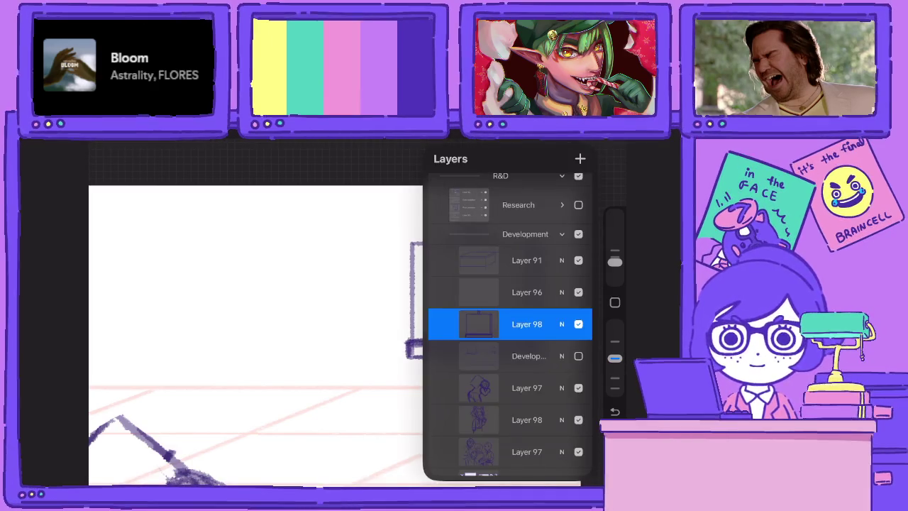
On another layer, draw a long straight diagonal line through the easel board, extending below it
left_click(582, 142)
left_click_drag(284, 320, 220, 262)
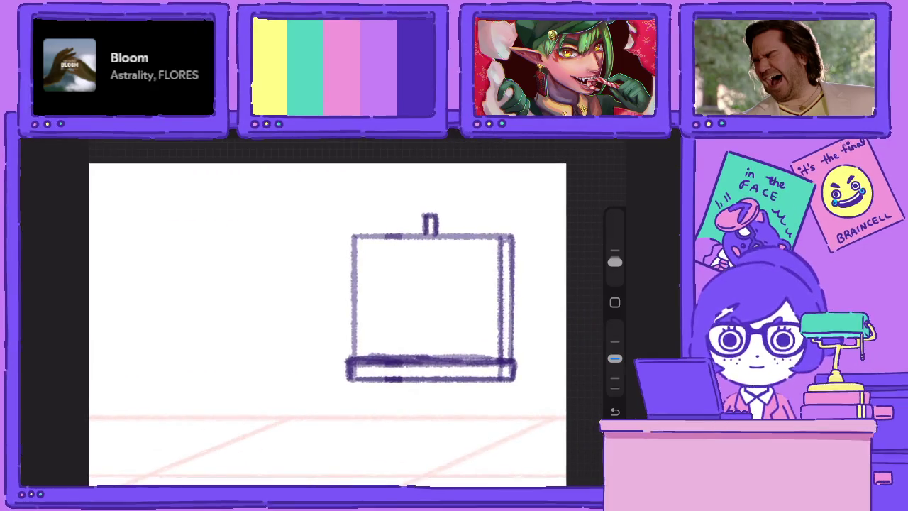
left_click(582, 142)
left_click(511, 323)
left_click(582, 142)
left_click_drag(395, 201, 324, 365)
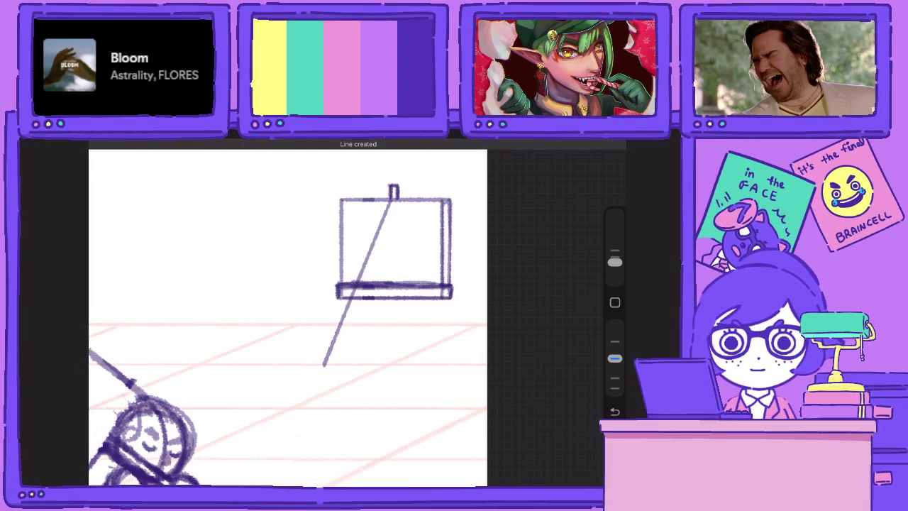